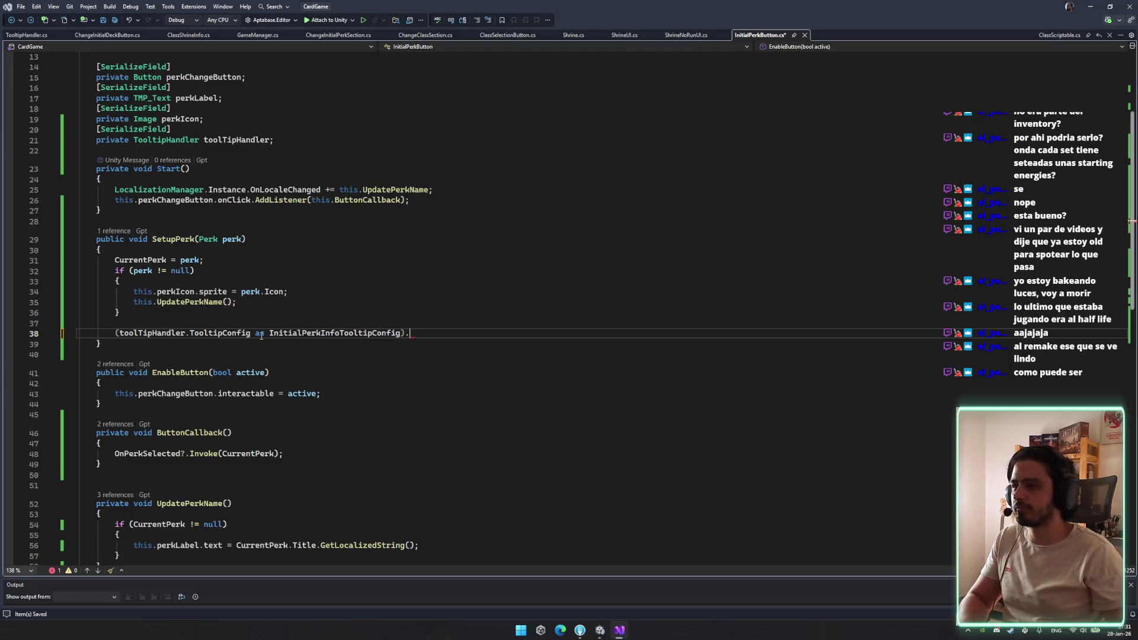
# On line 38, write a Perk = perk assignment on the tooltip config's CurrentTooltipInstance
pyautogui.write('setup')
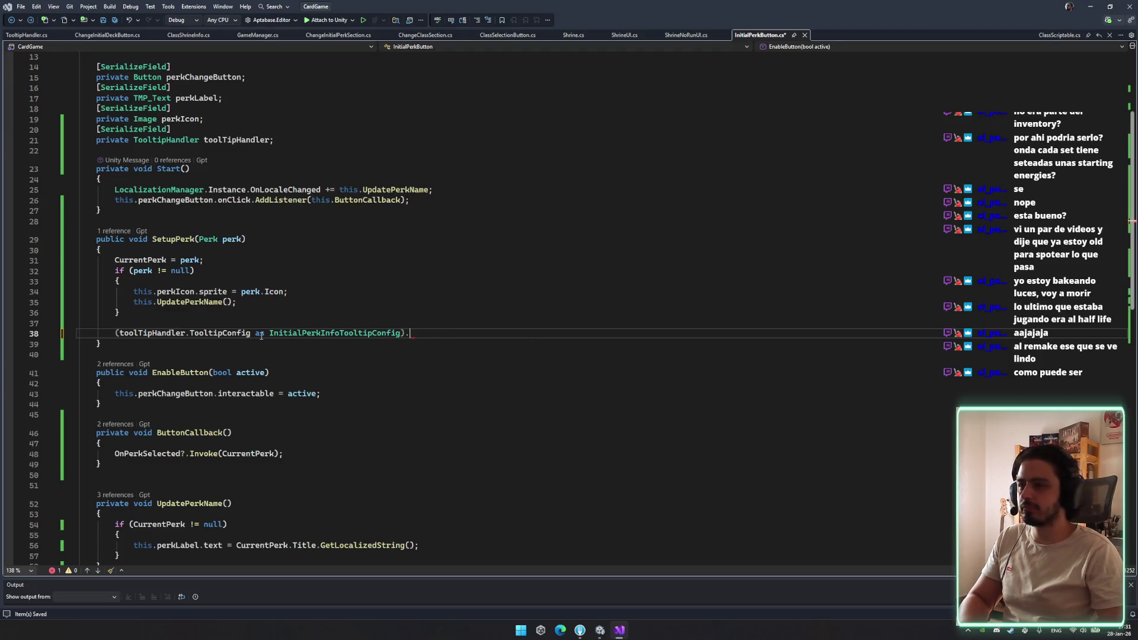
pyautogui.press('BackSpace')
pyautogui.write('perk')
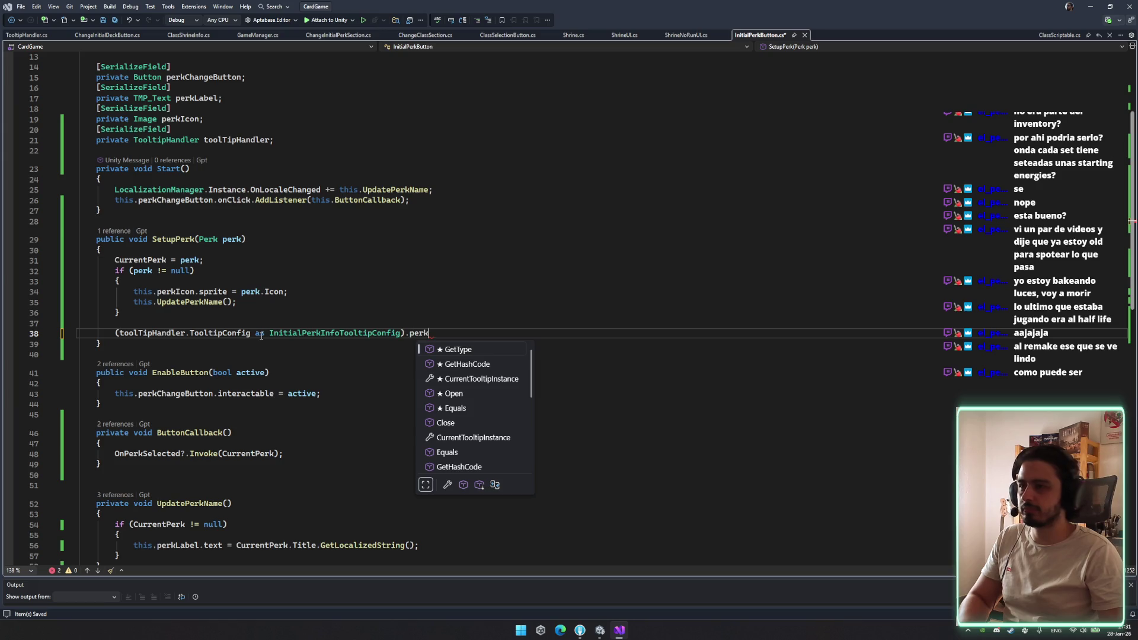
pyautogui.hotkey('ctrl', 'BackSpace')
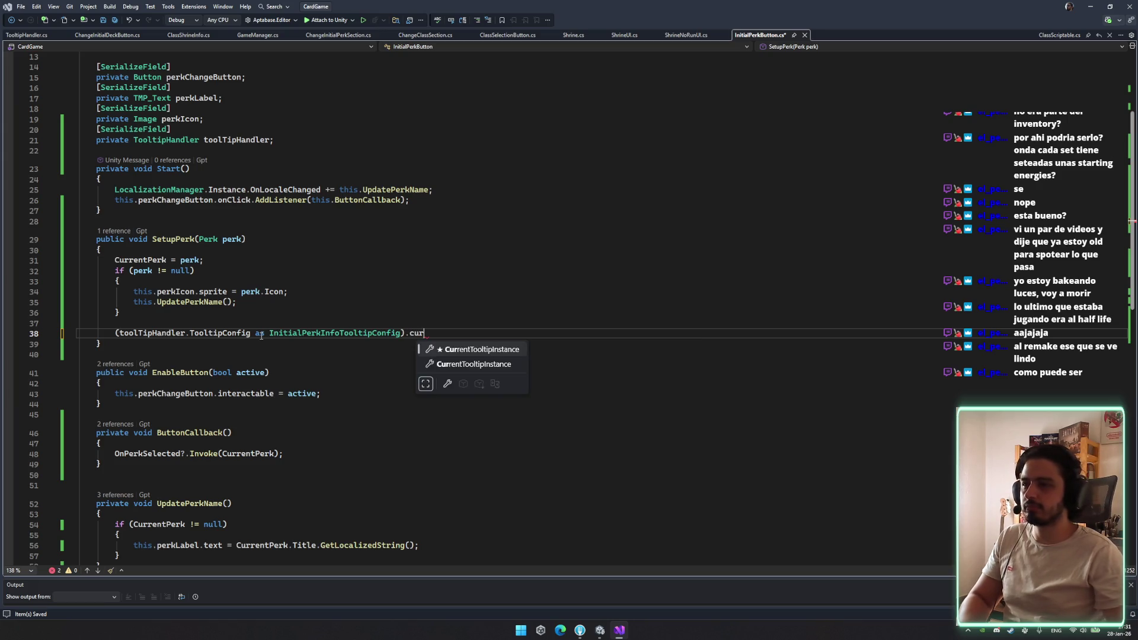
pyautogui.press('Tab')
pyautogui.write('.cu')
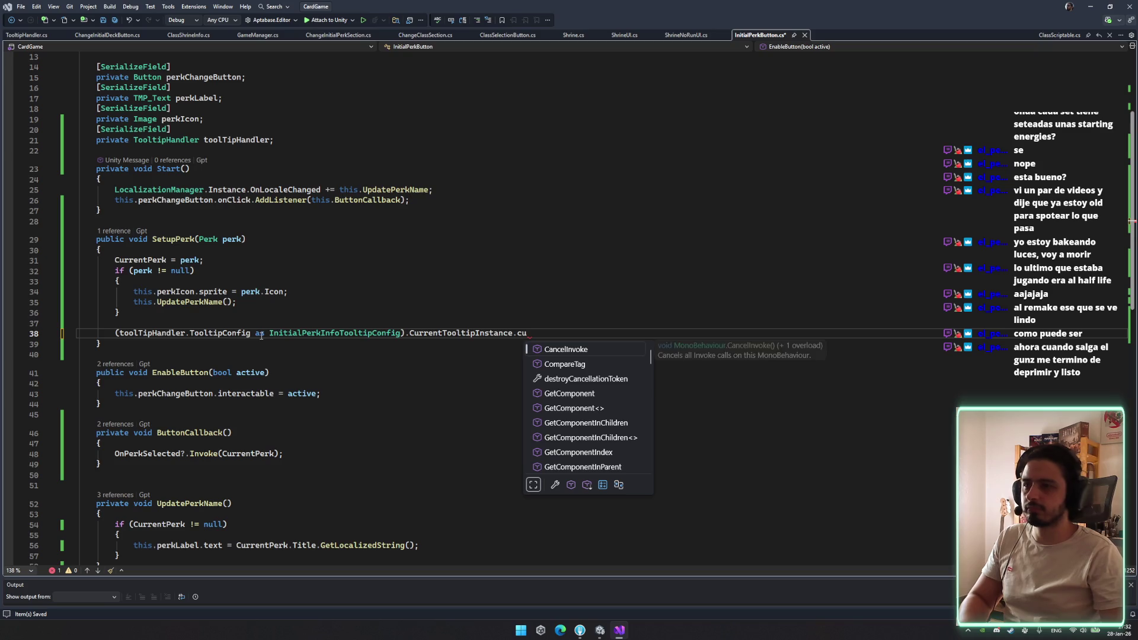
pyautogui.press('BackSpace')
pyautogui.press('BackSpace')
pyautogui.write('pInstance.Perk = perk;')
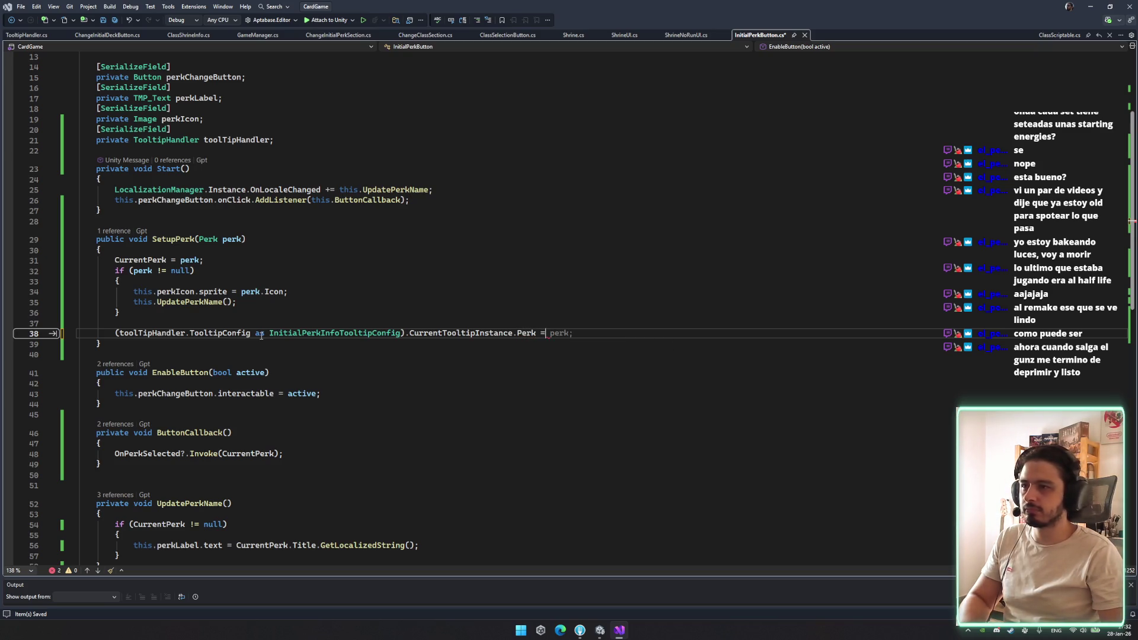
pyautogui.click(470, 290)
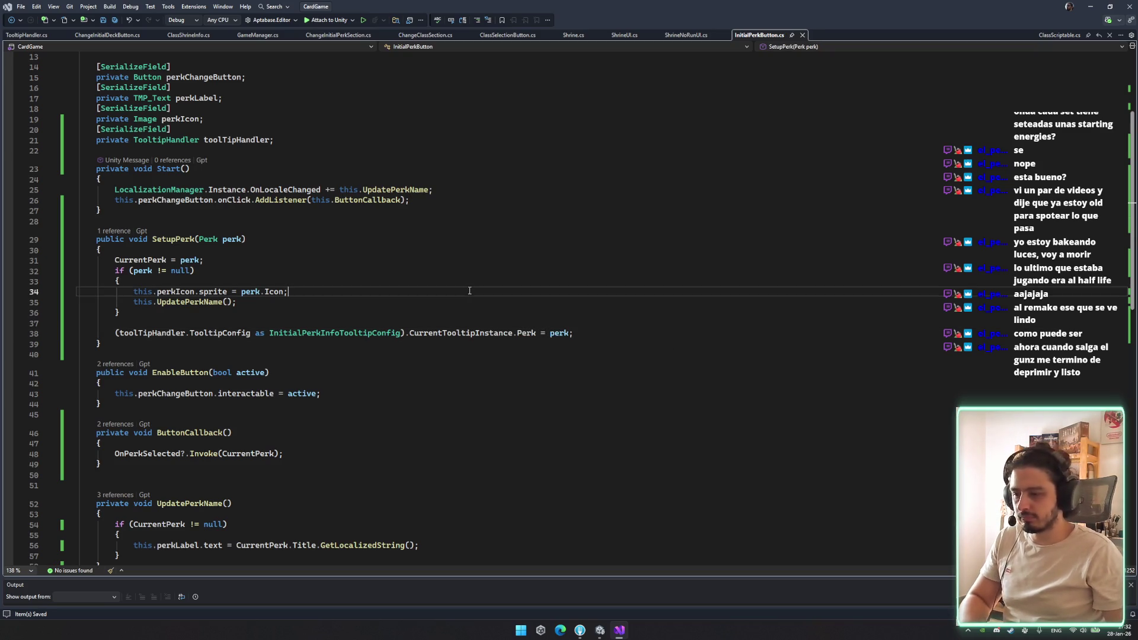
pyautogui.click(446, 313)
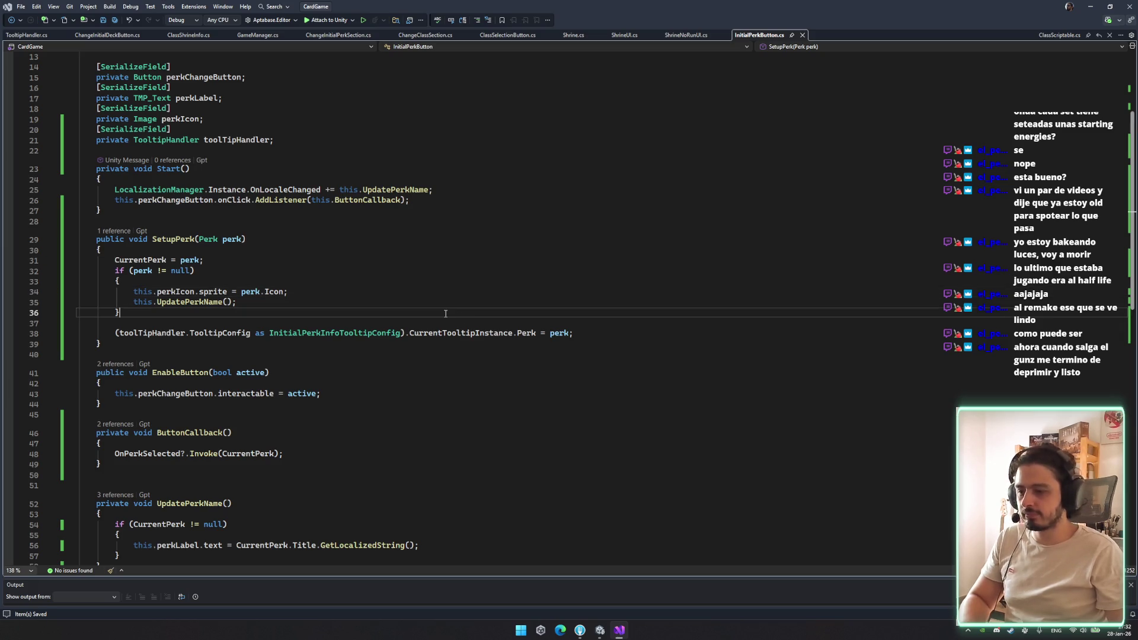
# Inspect the Perk property's definition, then return to line 38 of InitialPerkButton.cs
pyautogui.keyDown('ctrl'); pyautogui.click(533, 336); pyautogui.keyUp('ctrl')
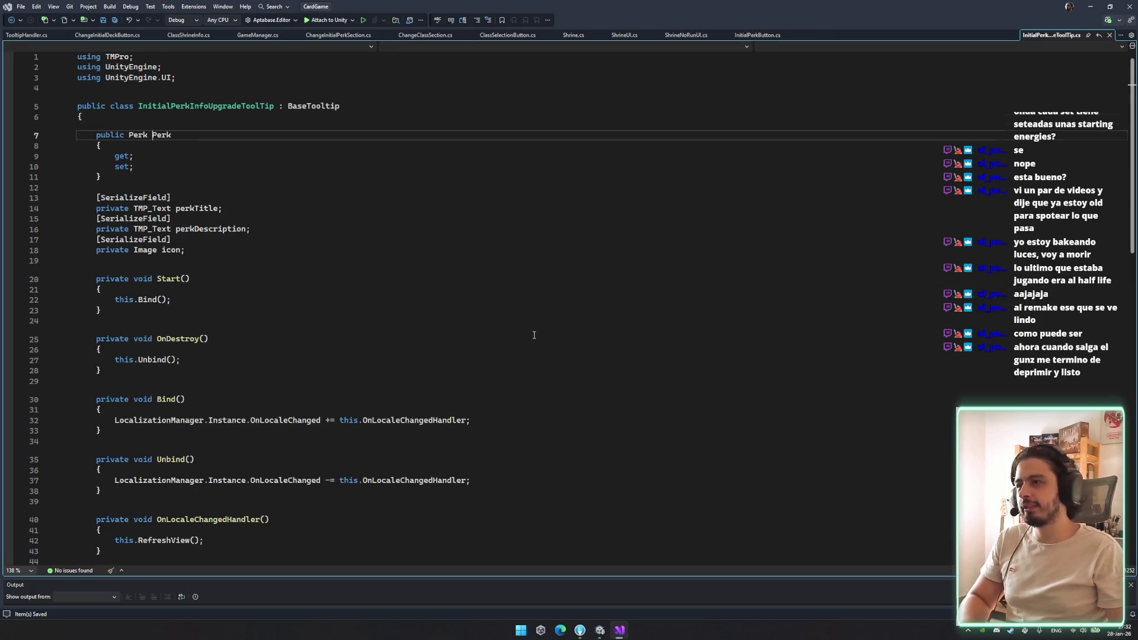
pyautogui.scroll(-3, 418, 419)
pyautogui.scroll(-5, 418, 420)
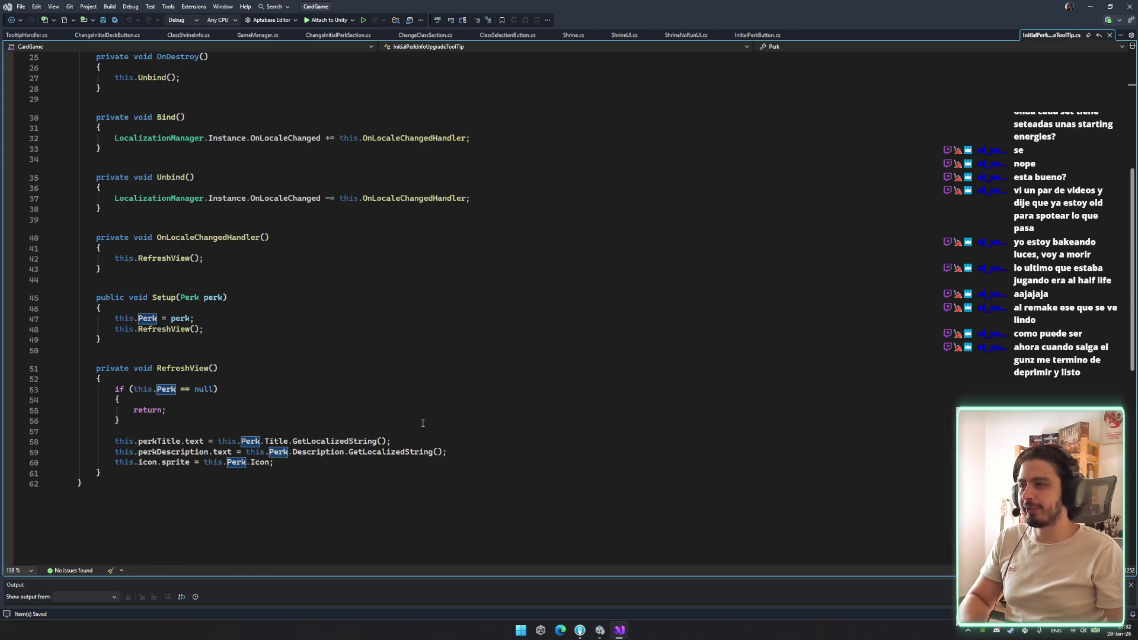
pyautogui.hotkey('ctrl', '-')
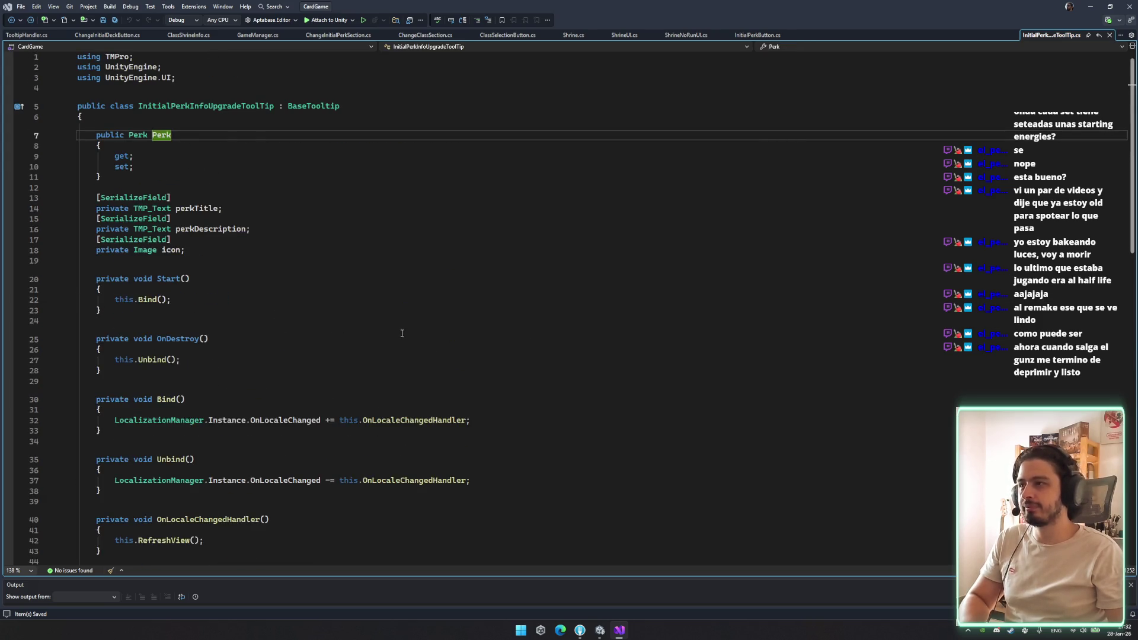
pyautogui.hotkey('ctrl', '-')
# Replace the Perk assignment with CurrentTooltipInstance.Setup(perk), save the script, and return to Unity
pyautogui.click(514, 334)
pyautogui.hotkey('shift', 'End')
pyautogui.press('Delete')
pyautogui.write('(perk);')
pyautogui.hotkey('ctrl', 's')
pyautogui.click(573, 291)
pyautogui.click(417, 323)
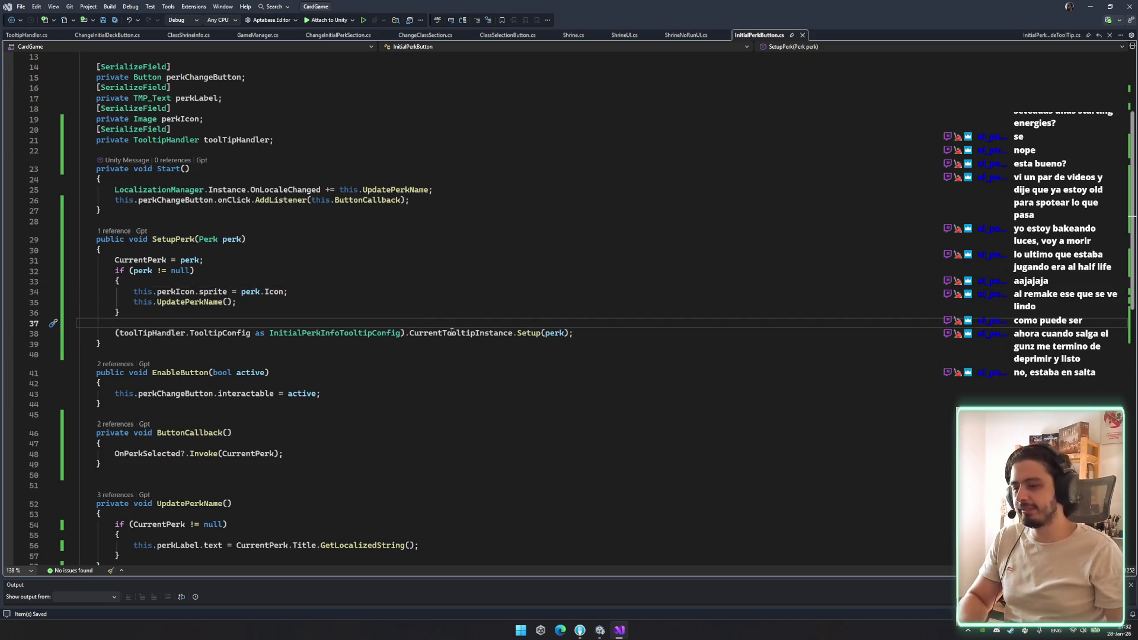
pyautogui.press('Down')
pyautogui.press('Down')
pyautogui.press('Down')
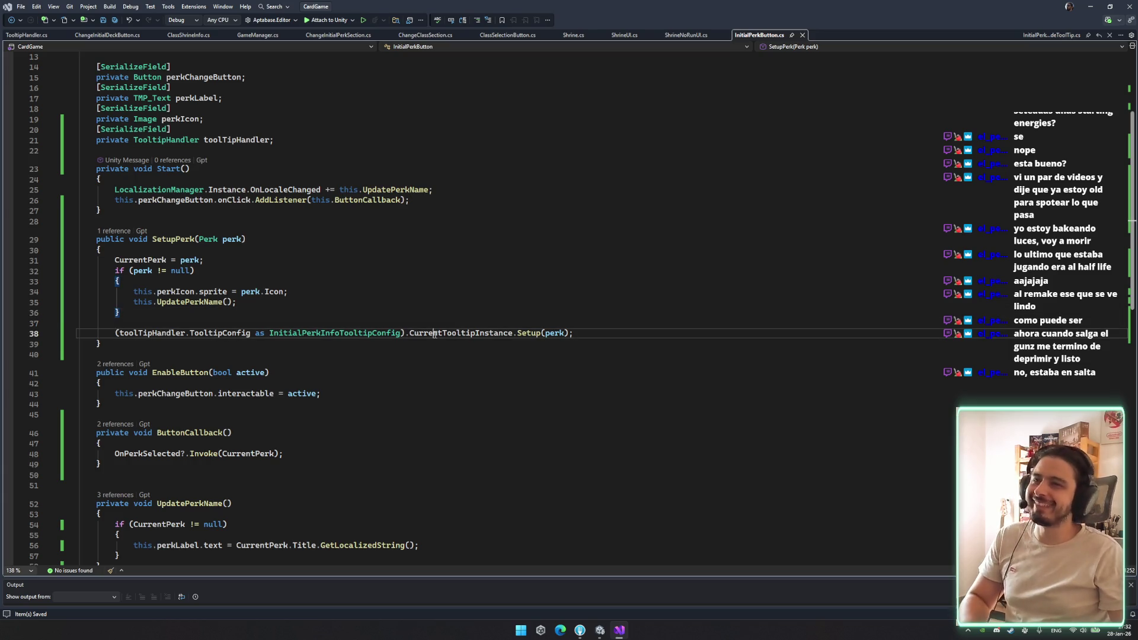
pyautogui.click(676, 325)
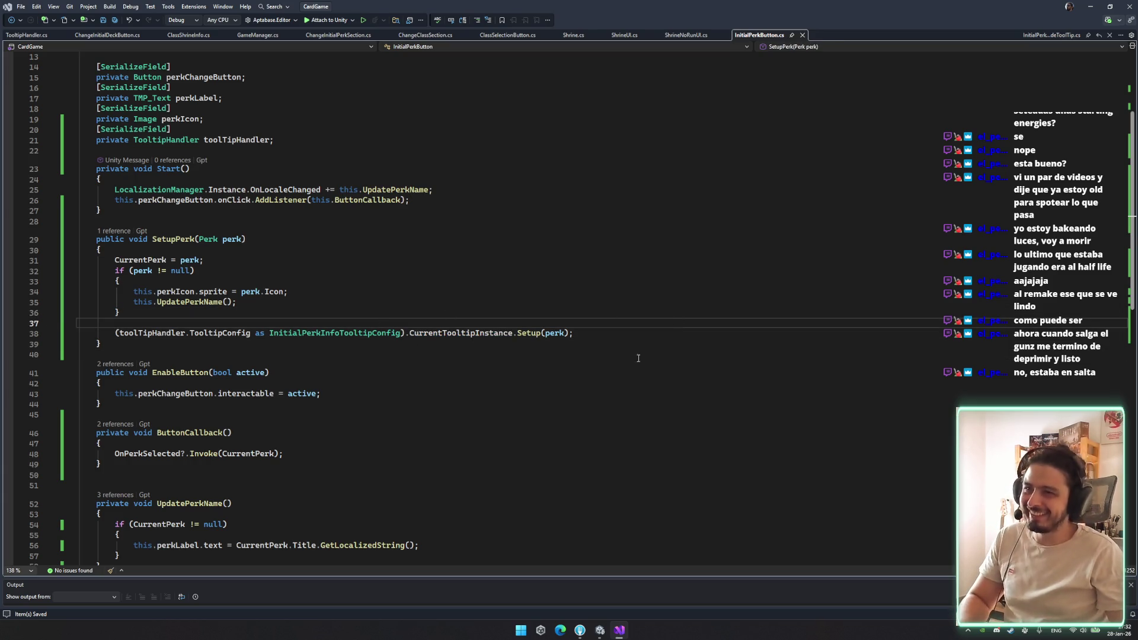
pyautogui.click(598, 632)
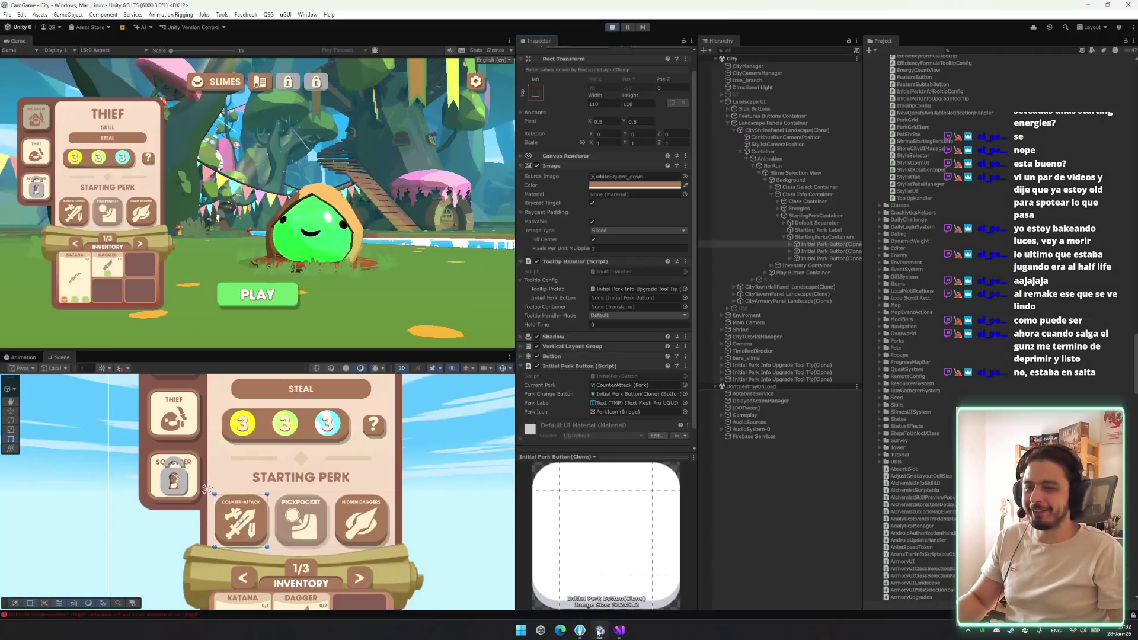
# Stop the running game so Unity recompiles the edited scripts
pyautogui.click(611, 26)
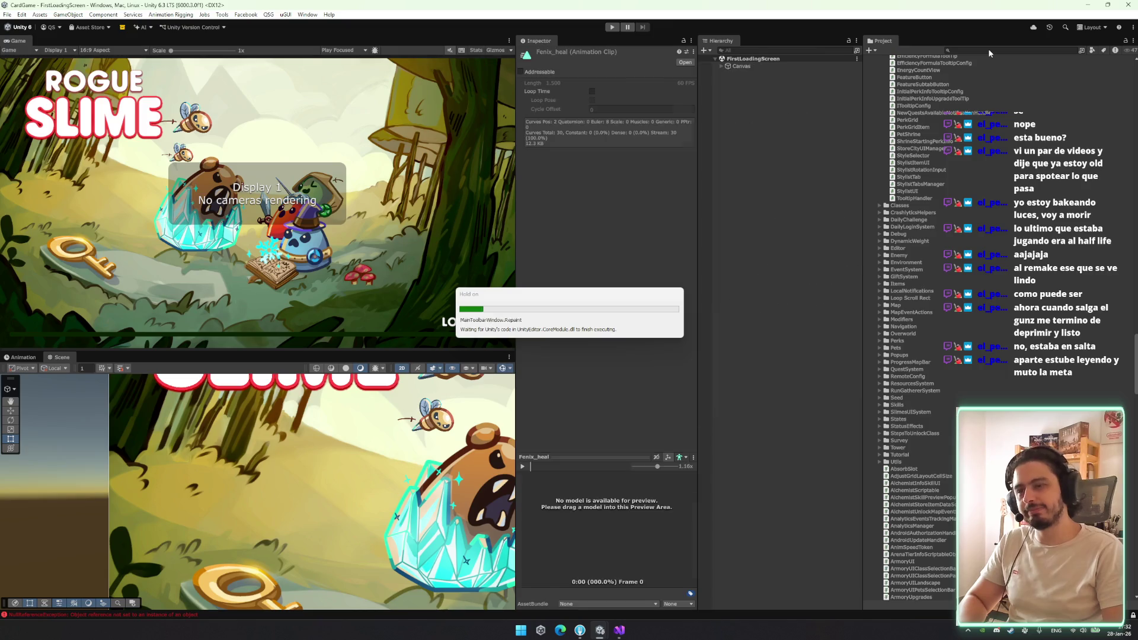
# Search the Project for 'initial perk' and select the Initial Perk Button prefab
pyautogui.click(989, 51)
pyautogui.write('initial perk')
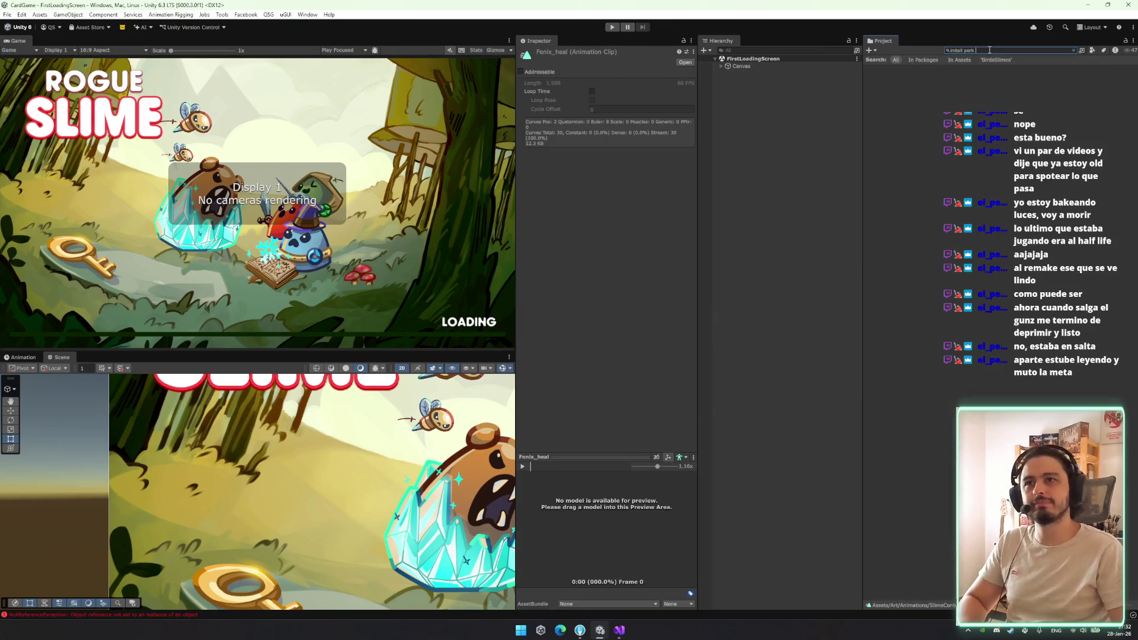
pyautogui.hotkey('ctrl', 'a')
pyautogui.press('BackSpace')
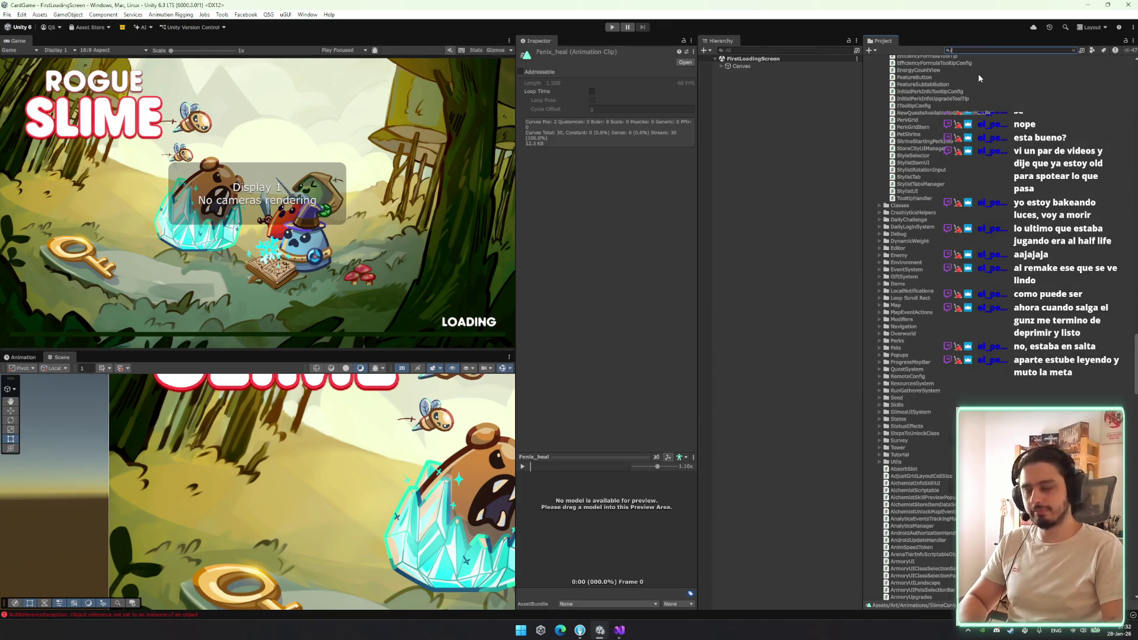
pyautogui.write('initial p')
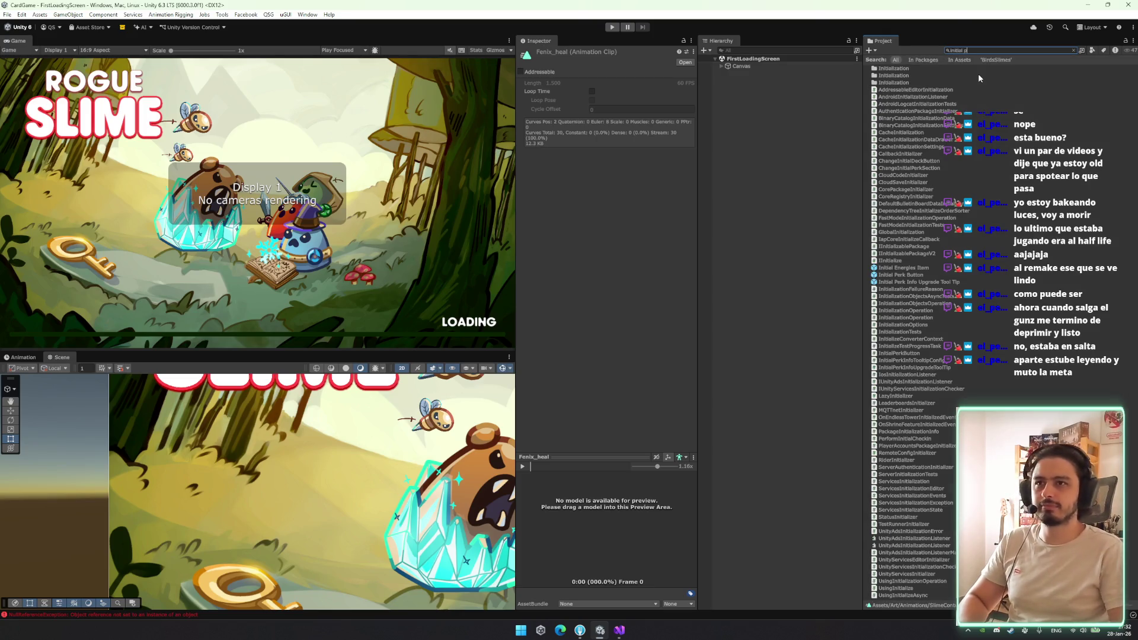
pyautogui.write('erk')
pyautogui.click(916, 76)
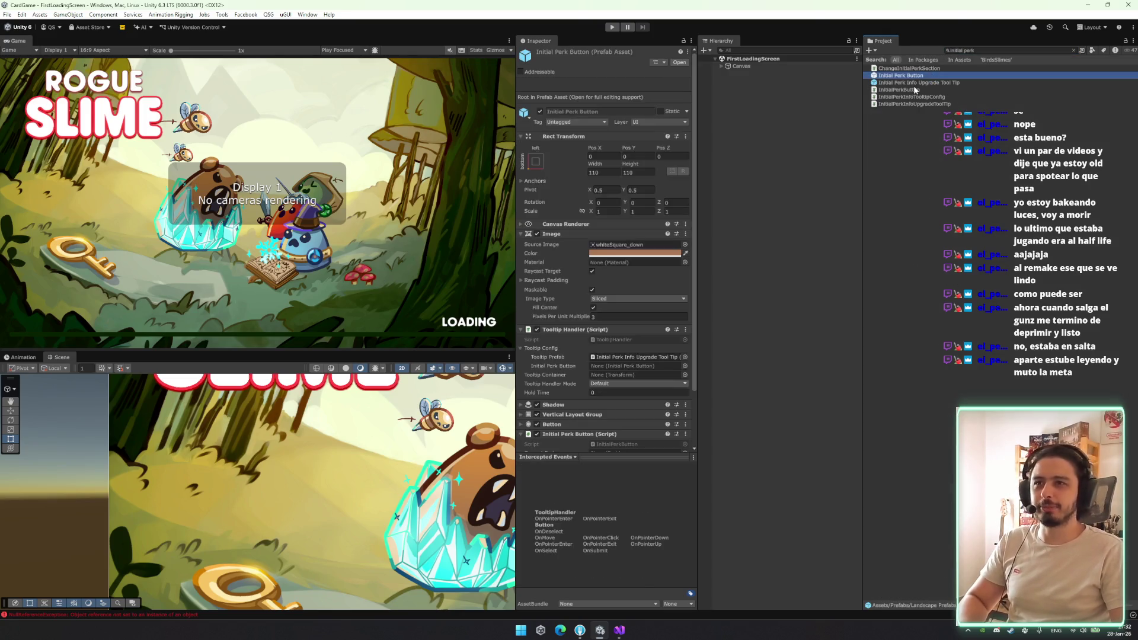
pyautogui.click(536, 348)
pyautogui.scroll(-2, 551, 297)
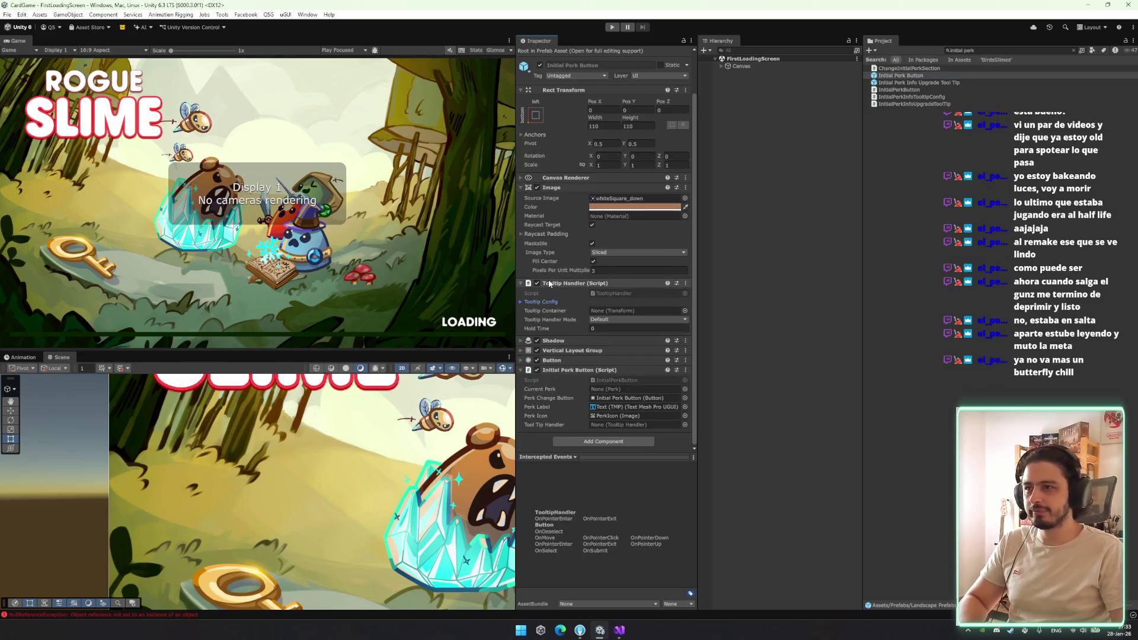
# Assign the prefab's Tooltip Handler, Rect Transform and Initial Perk Button to the empty fields, keeping mode Default
pyautogui.moveTo(566, 288)
pyautogui.mouseDown()
pyautogui.moveTo(639, 440)
pyautogui.moveTo(633, 427)
pyautogui.mouseUp()
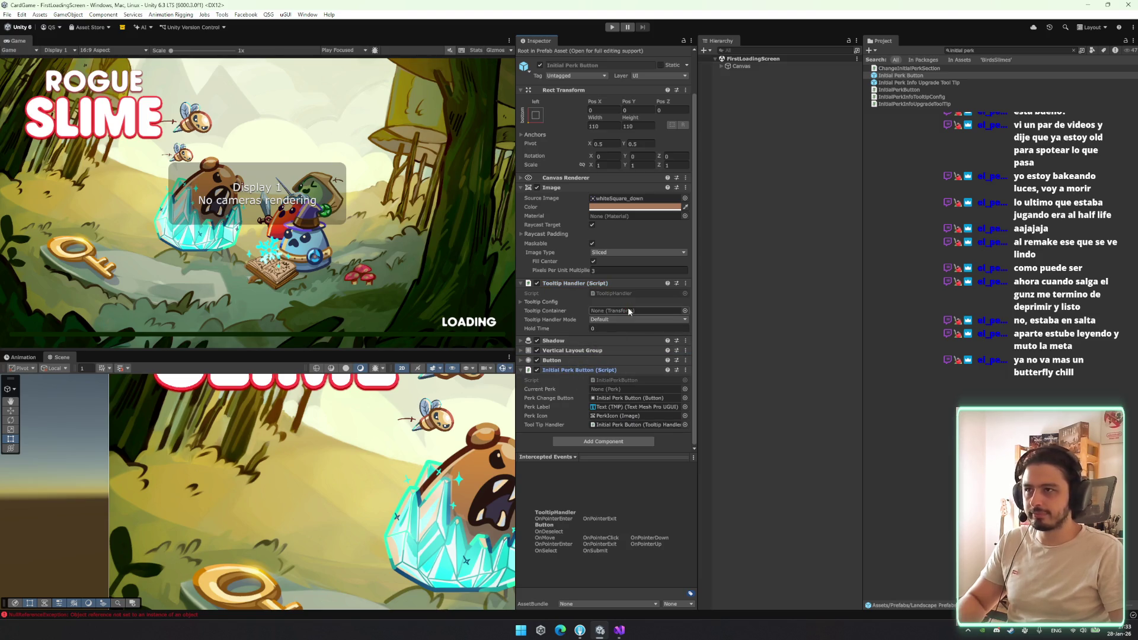
pyautogui.moveTo(580, 96)
pyautogui.mouseDown()
pyautogui.moveTo(622, 216)
pyautogui.moveTo(638, 314)
pyautogui.moveTo(623, 314)
pyautogui.mouseUp()
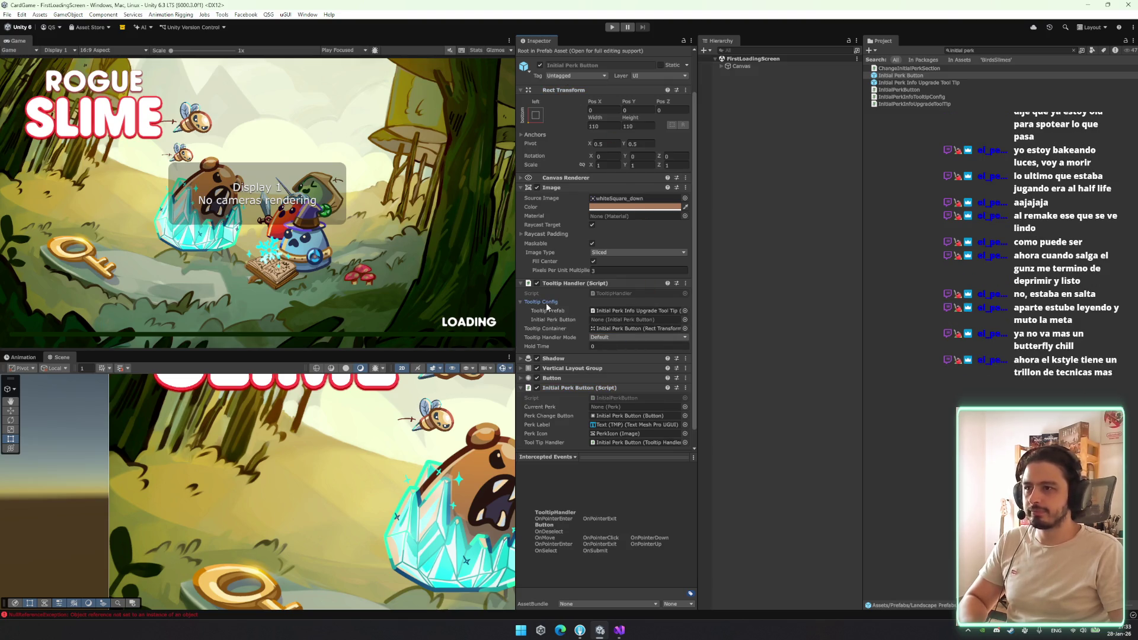
pyautogui.click(605, 320)
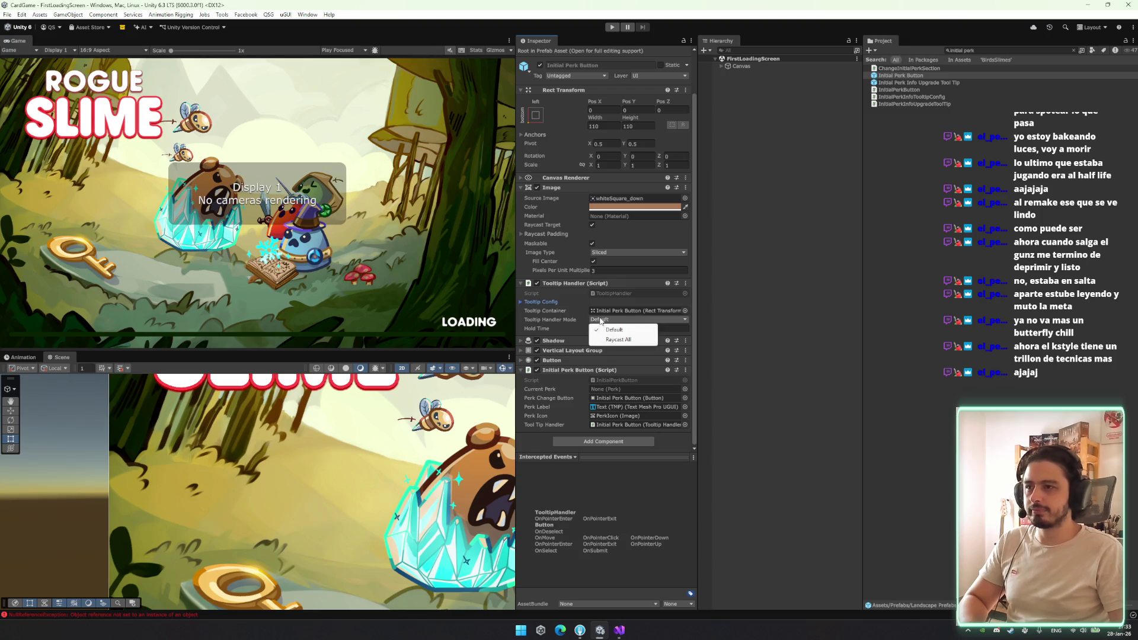
pyautogui.click(546, 320)
pyautogui.click(545, 303)
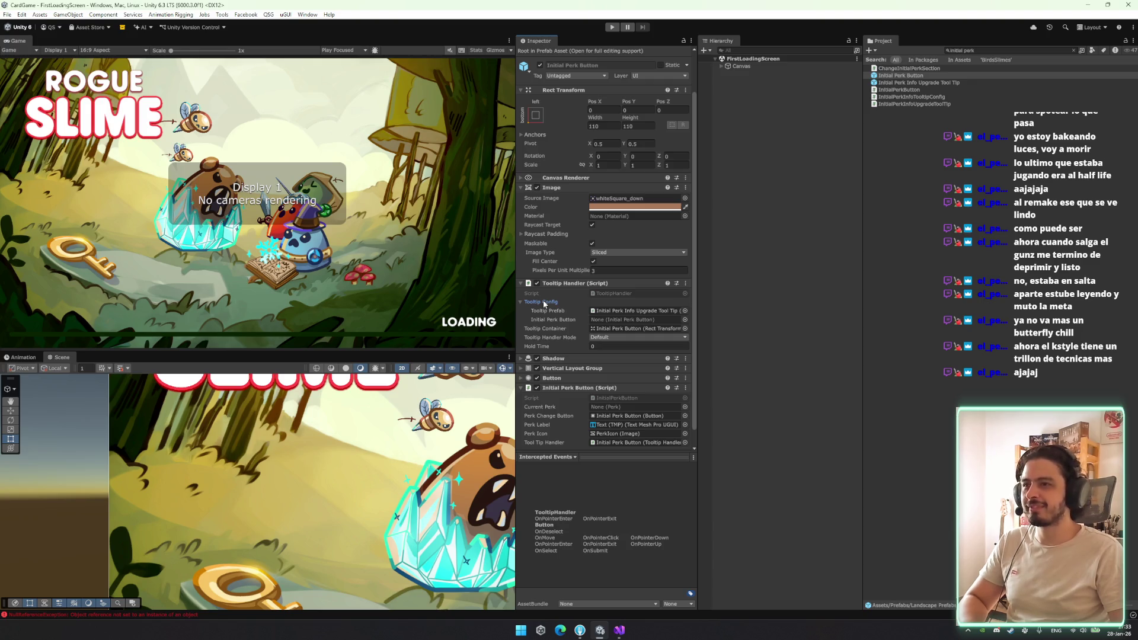
pyautogui.moveTo(561, 389)
pyautogui.mouseDown()
pyautogui.moveTo(624, 321)
pyautogui.moveTo(566, 310)
pyautogui.mouseUp()
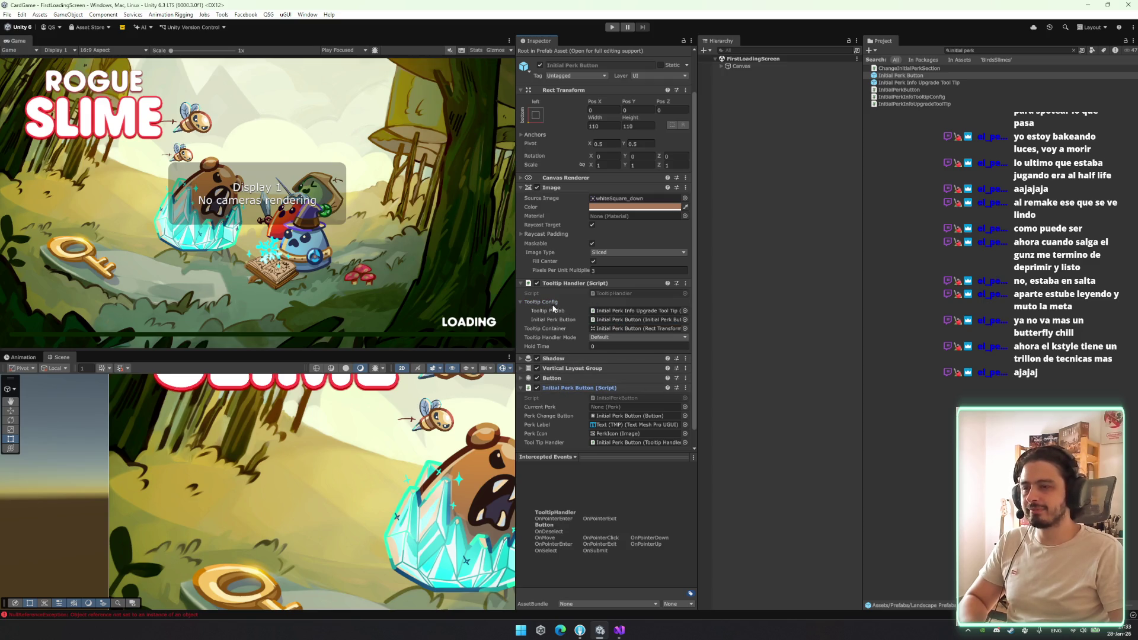
pyautogui.click(555, 304)
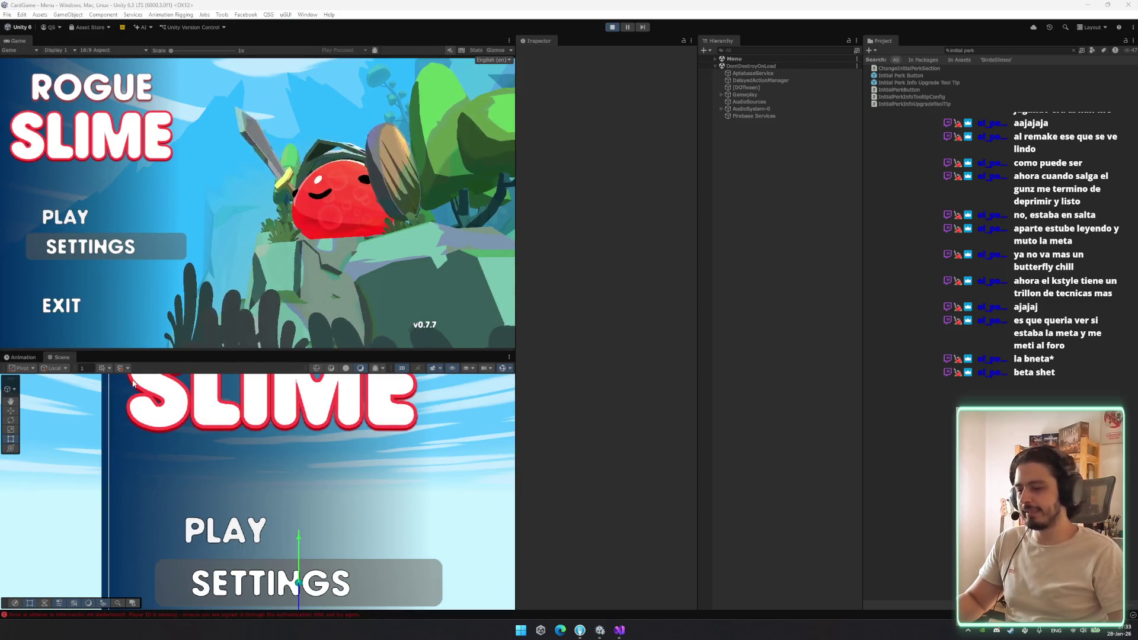
# Start the game, open the NullReferenceException's source from the Console, and select the tooltip Setup call
pyautogui.click(76, 218)
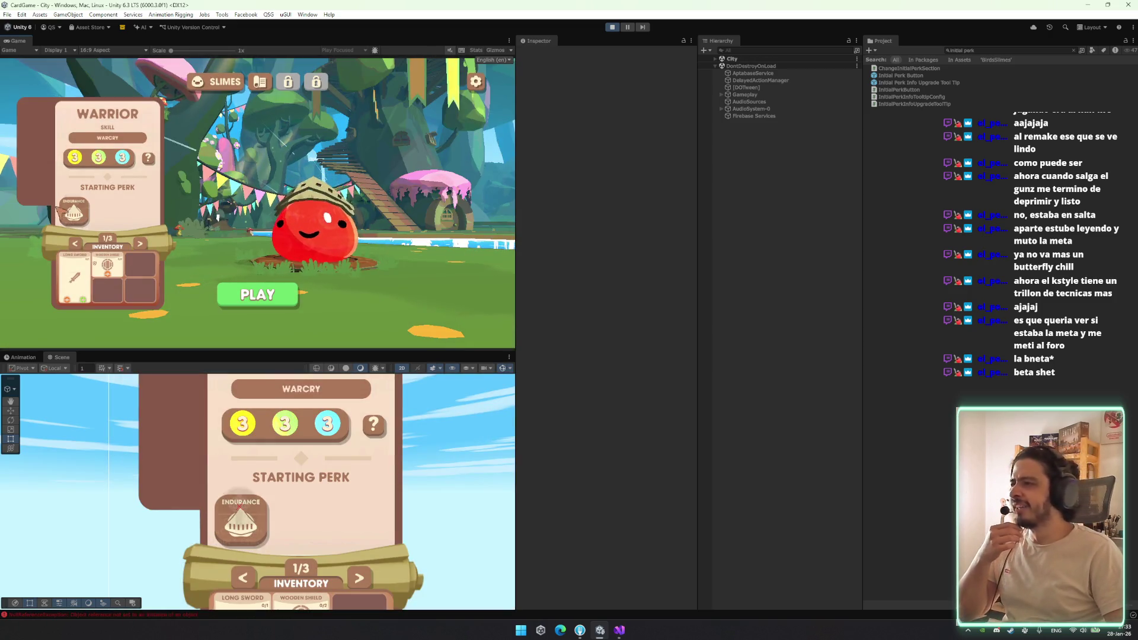
pyautogui.click(186, 615)
pyautogui.click(198, 460)
pyautogui.click(195, 488)
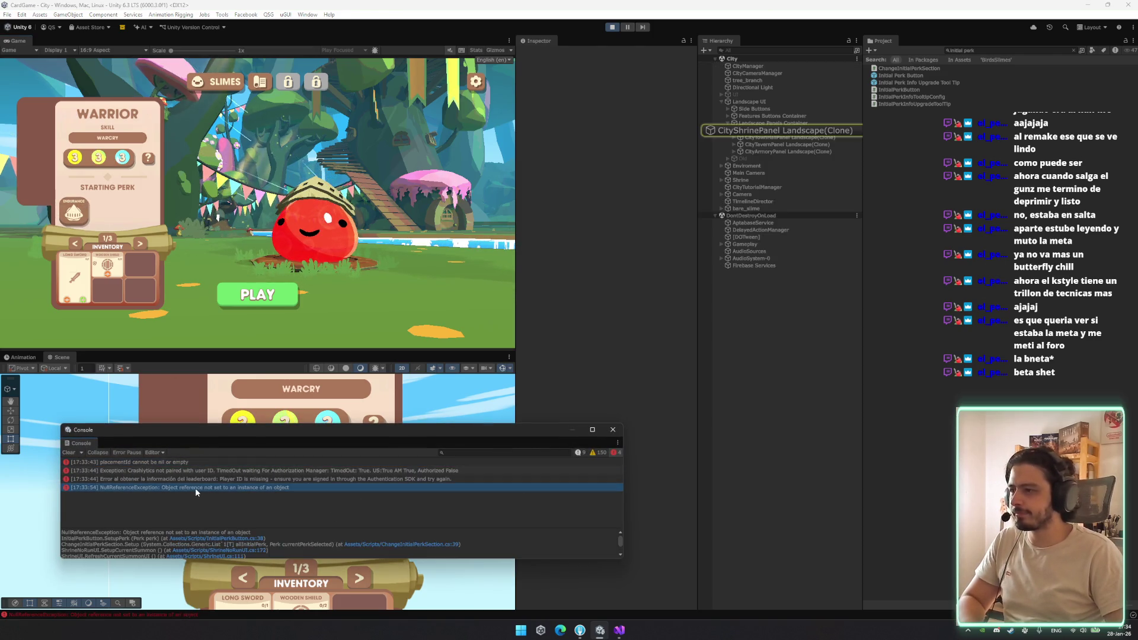
pyautogui.doubleClick(198, 486)
pyautogui.click(219, 333)
pyautogui.moveTo(650, 333); pyautogui.dragTo(650, 312)
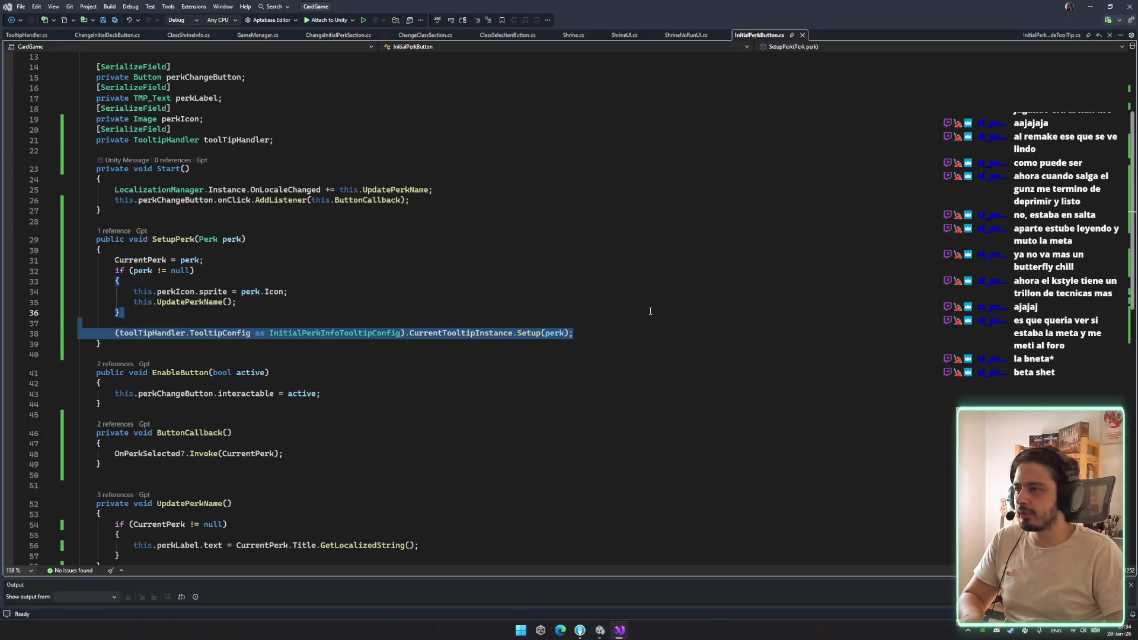
# Inspect the InitialPerkInfoTooltipConfig definition and its CurrentTooltipInstance field
pyautogui.doubleClick(331, 333)
pyautogui.press('F12')
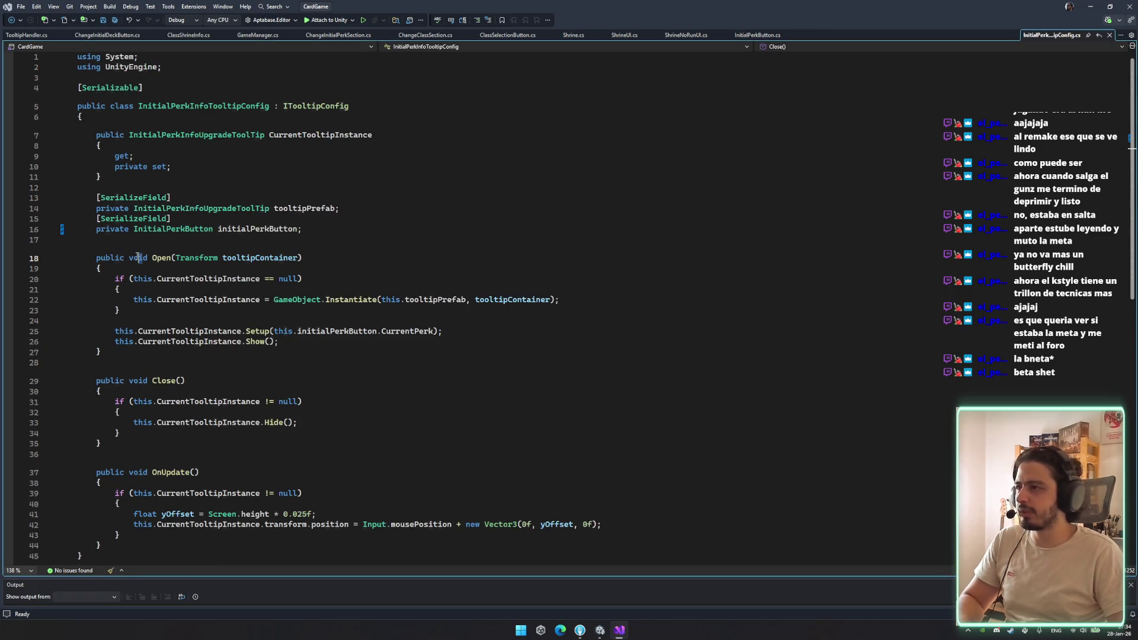
pyautogui.doubleClick(190, 342)
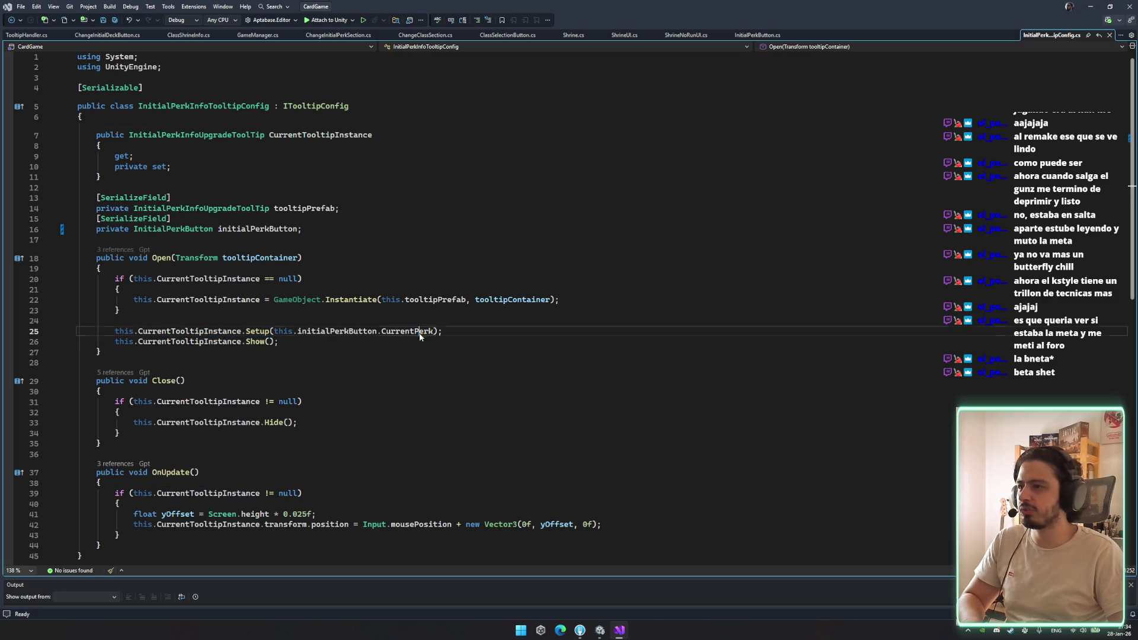
pyautogui.hotkey('ctrl', '-')
# Delete the tooltip Setup line from SetupPerk and save InitialPerkButton.cs
pyautogui.moveTo(658, 333); pyautogui.dragTo(664, 315)
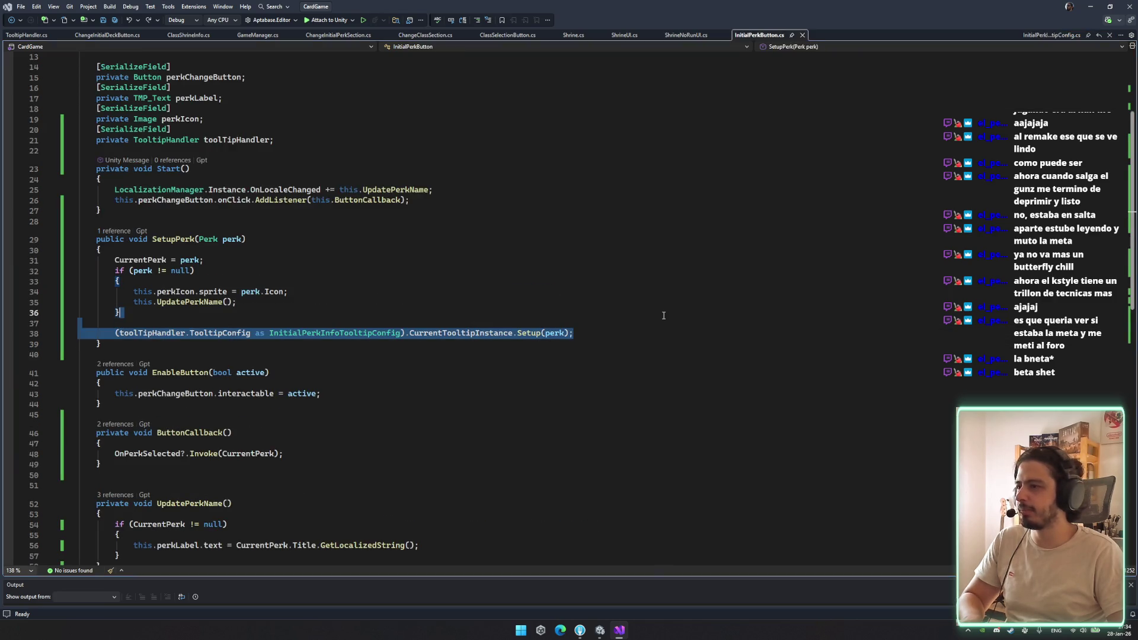
pyautogui.press('BackSpace')
pyautogui.hotkey('ctrl', 's')
pyautogui.hotkey('alt', 'Tab')
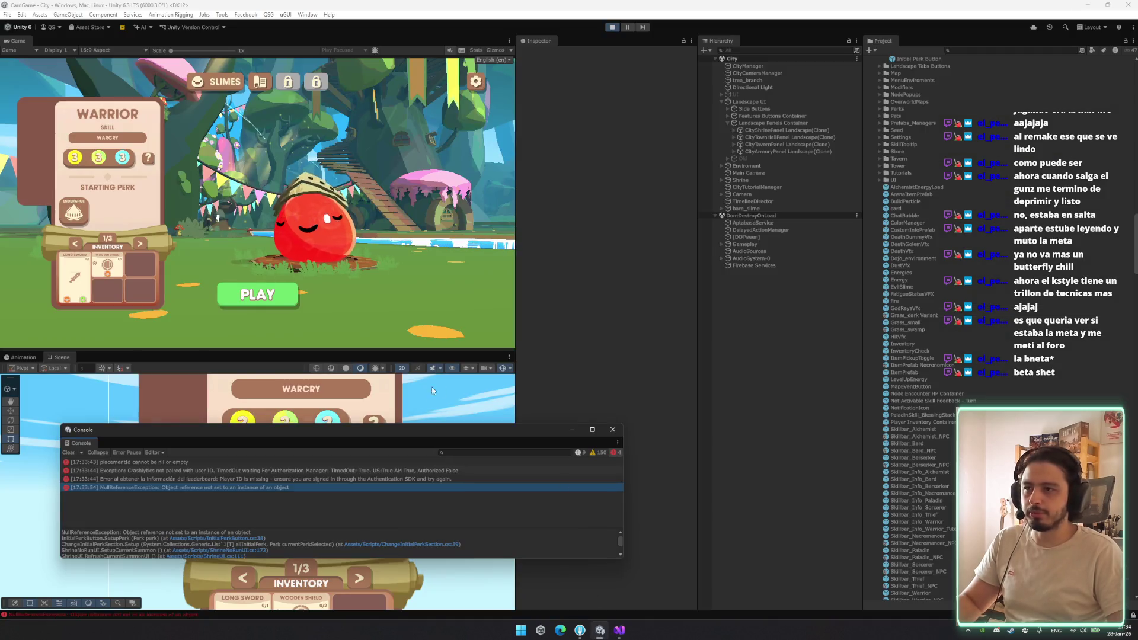
# Close the Console, stop play mode with Ctrl+P, and bring Visual Studio back after recompiling
pyautogui.click(612, 429)
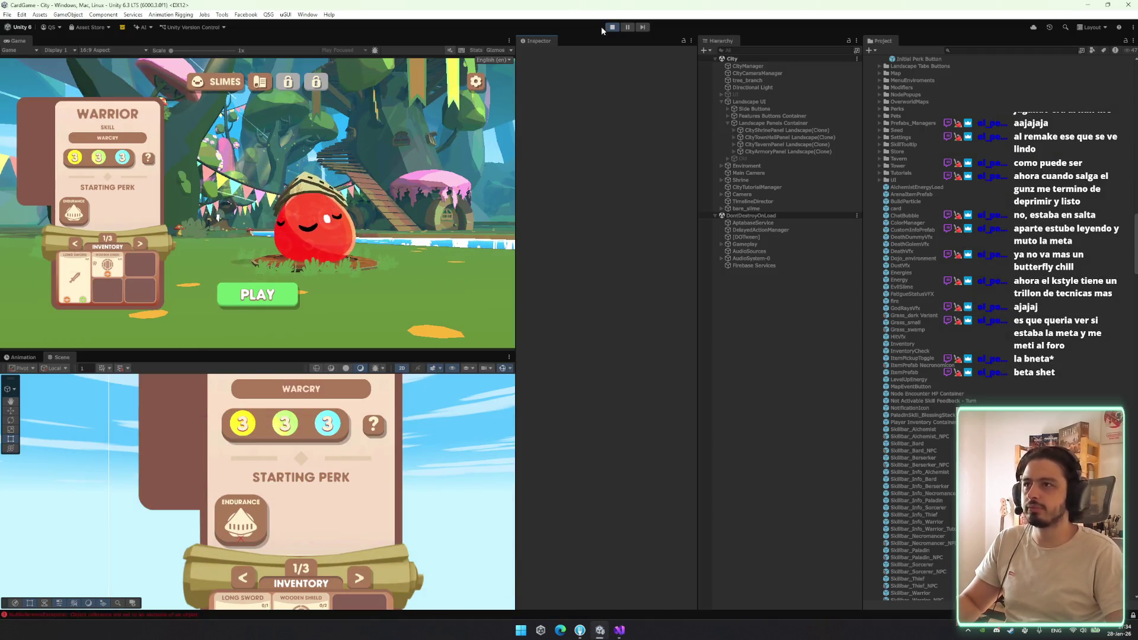
pyautogui.hotkey('ctrl', 'p')
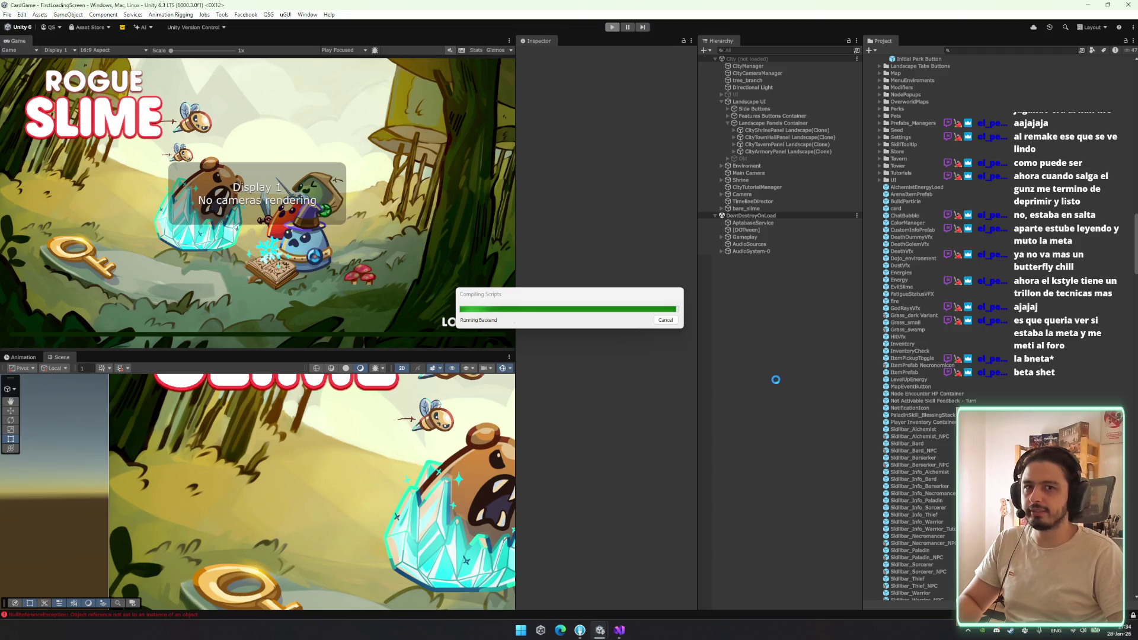
pyautogui.click(619, 634)
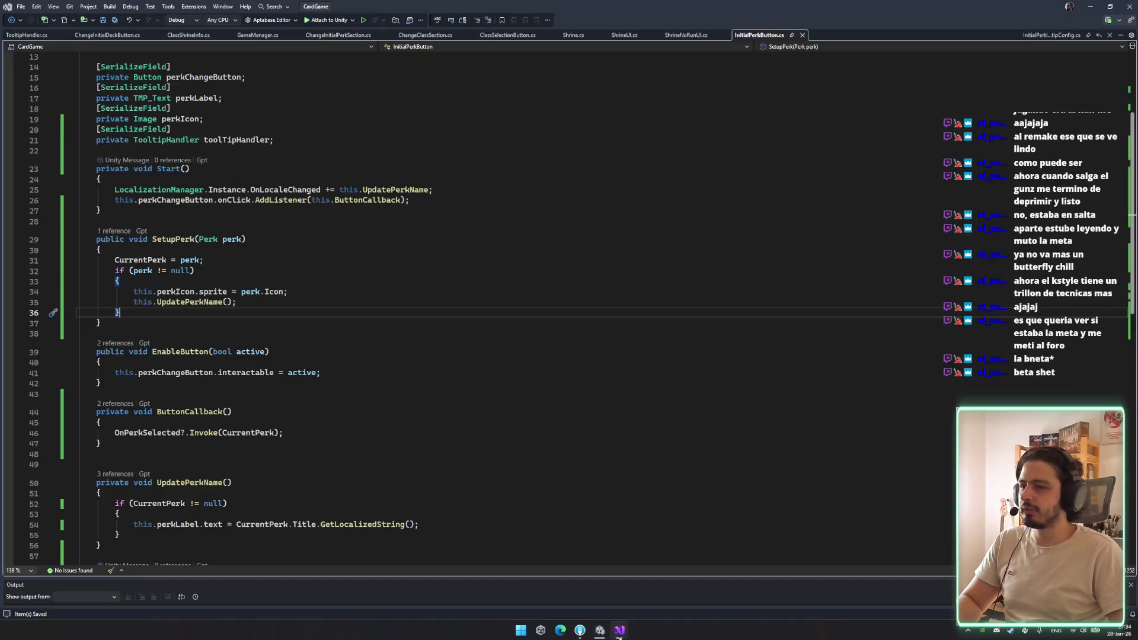
# Review SetupPerk's caller and the TooltipHandler class definition
pyautogui.click(124, 233)
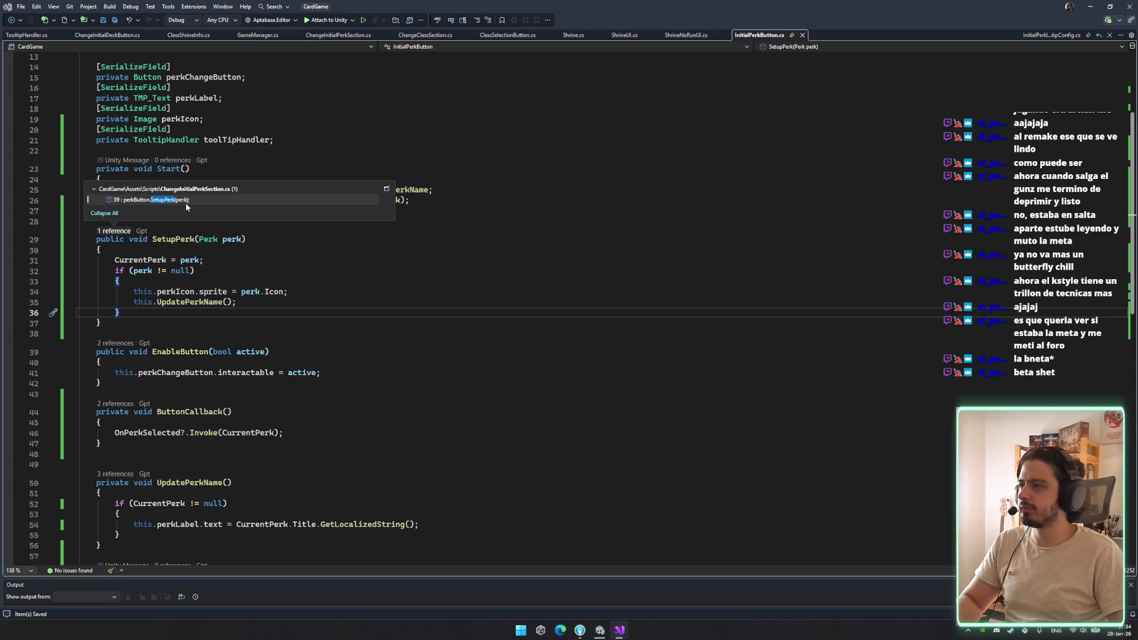
pyautogui.doubleClick(186, 203)
pyautogui.hotkey('ctrl', '-')
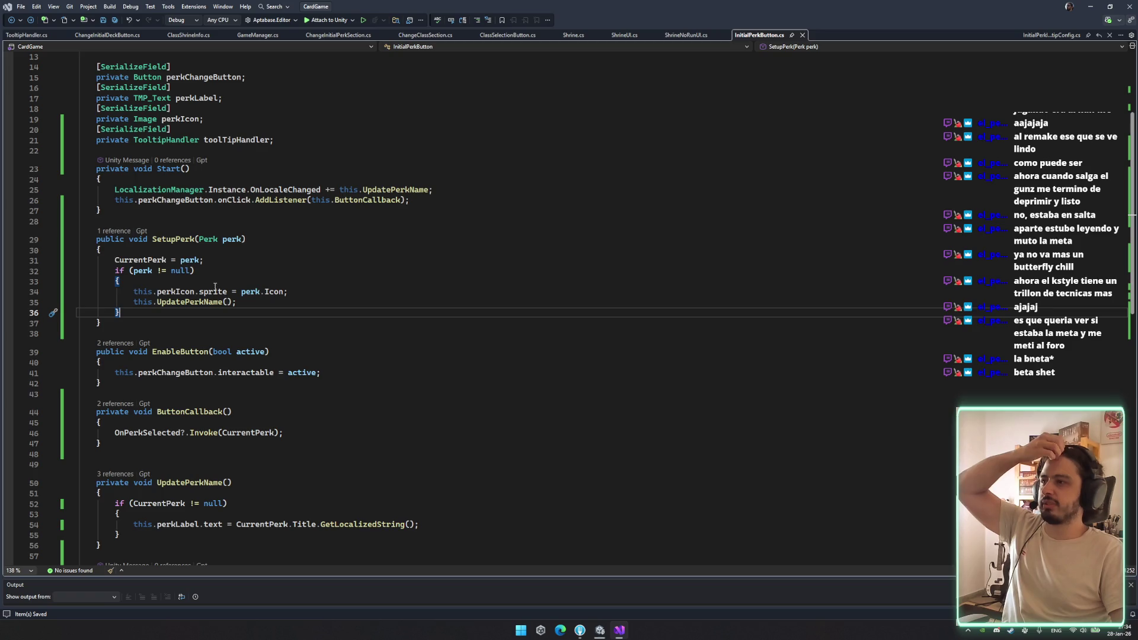
pyautogui.click(172, 140)
pyautogui.press('F12')
pyautogui.scroll(-19, 226, 393)
pyautogui.scroll(6, 226, 400)
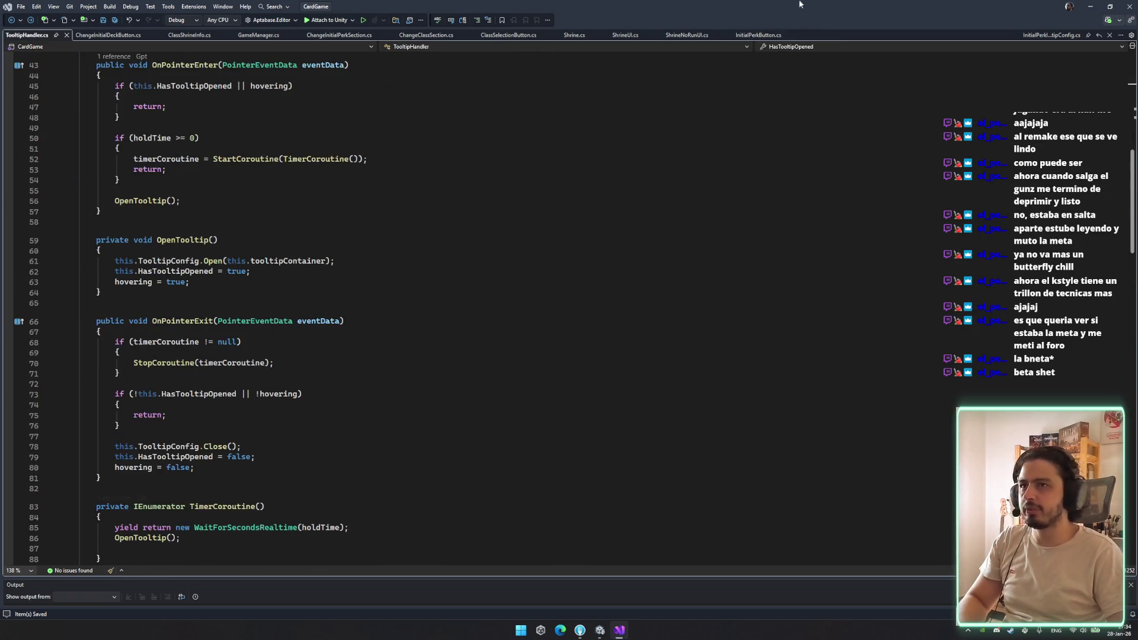
# Review InitialPerkInfoTooltipConfig's Open method uses and initialPerkButton declaration, then return to Unity
pyautogui.click(1052, 35)
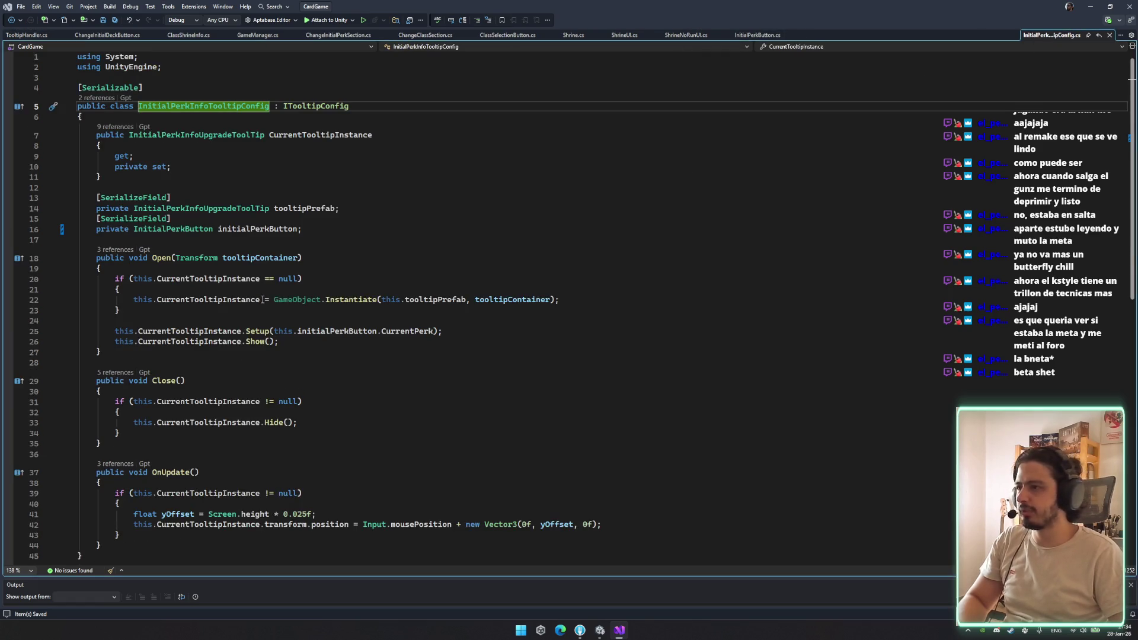
pyautogui.click(171, 259)
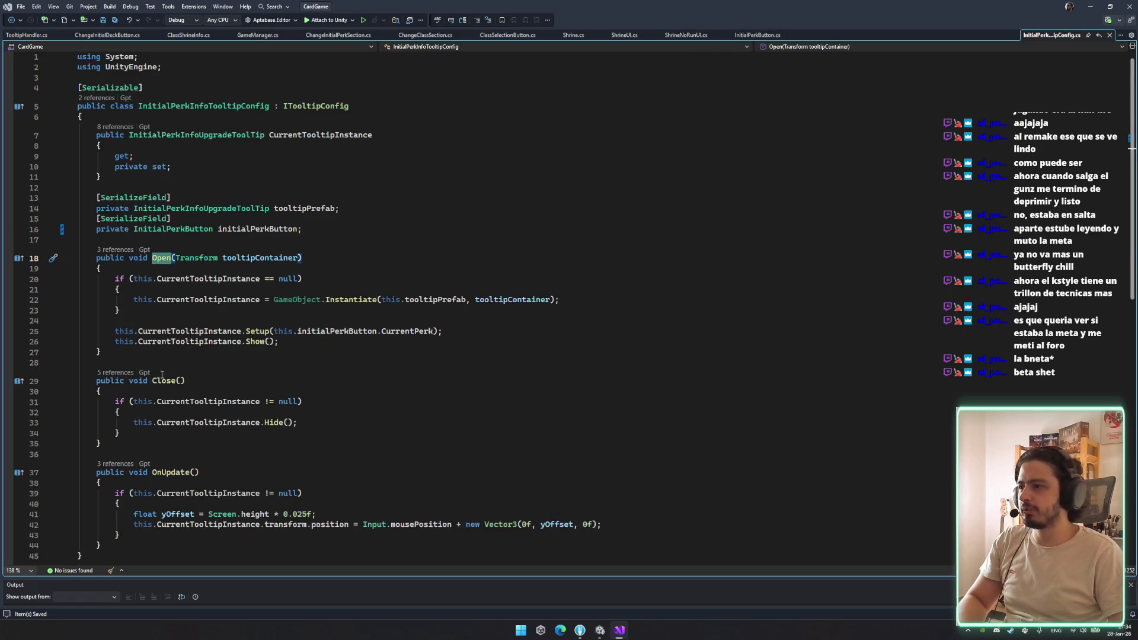
pyautogui.scroll(-1, 179, 427)
pyautogui.scroll(1, 262, 323)
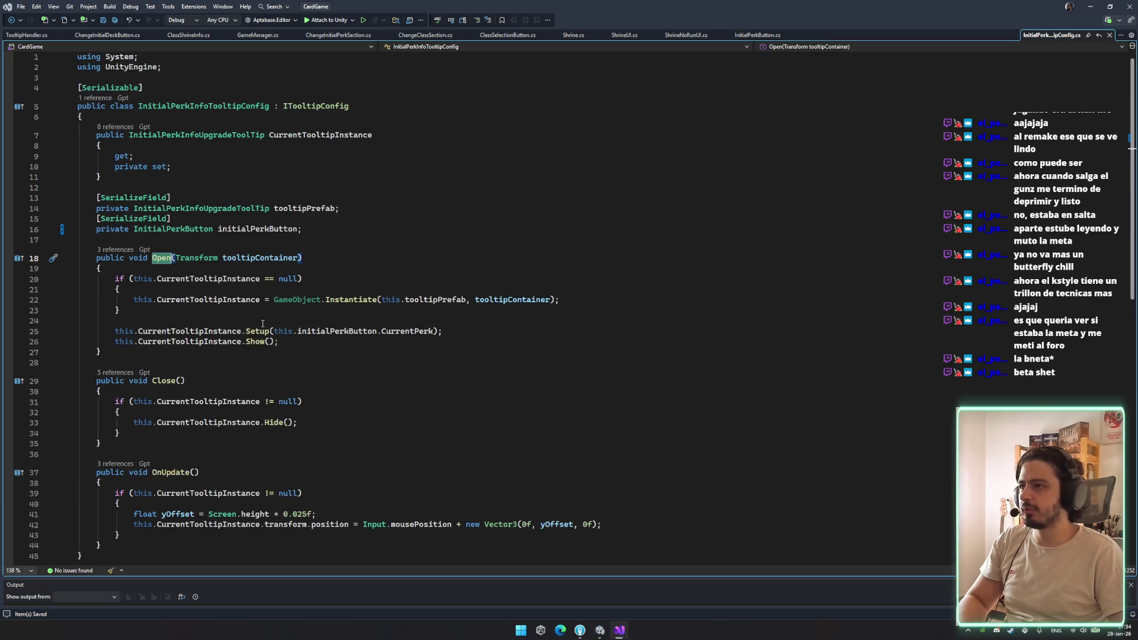
pyautogui.doubleClick(355, 331)
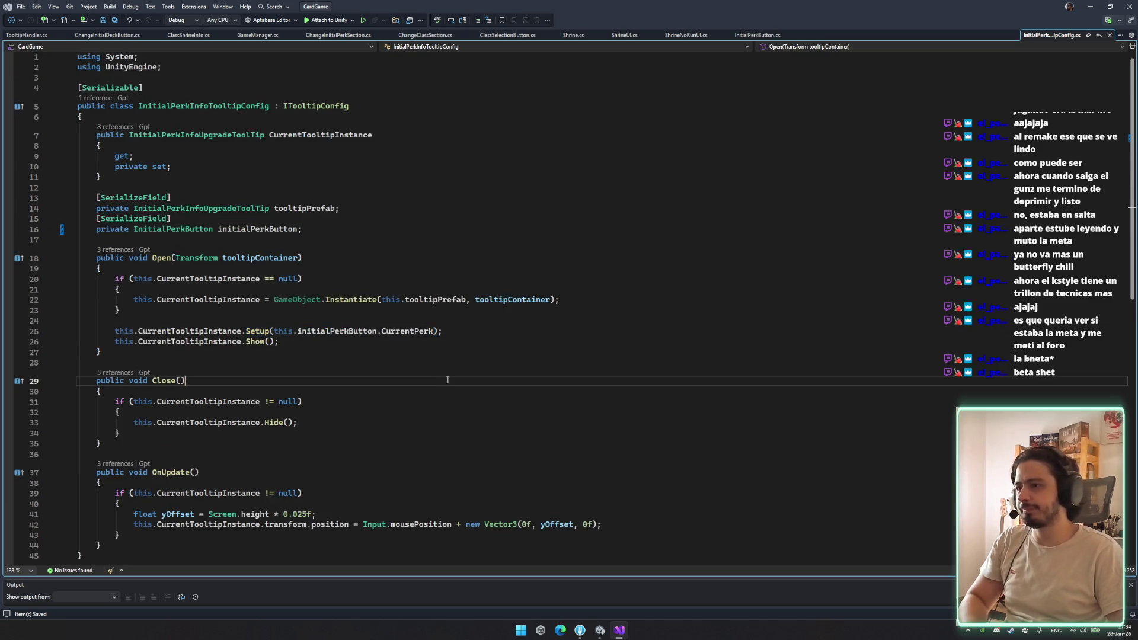
pyautogui.click(599, 632)
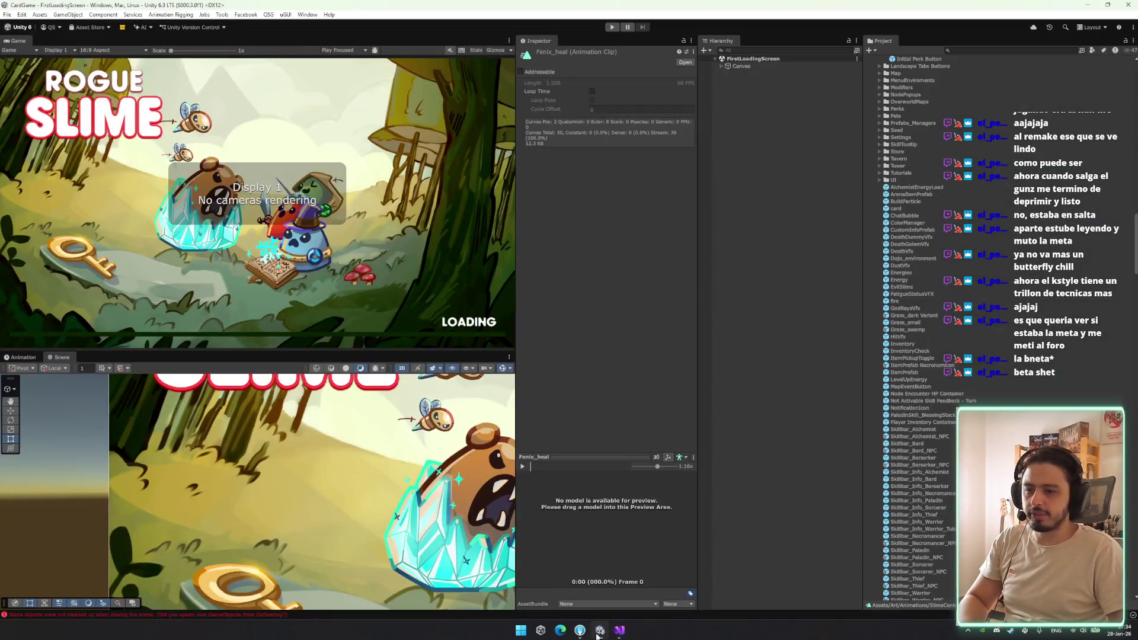
pyautogui.click(921, 66)
pyautogui.click(941, 60)
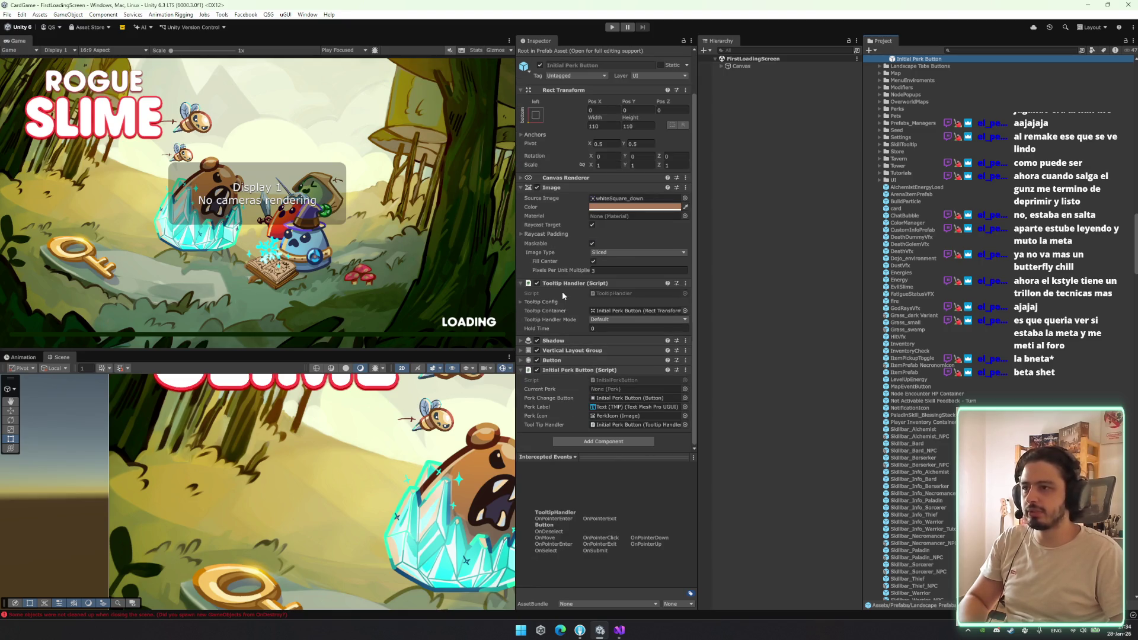
pyautogui.click(560, 303)
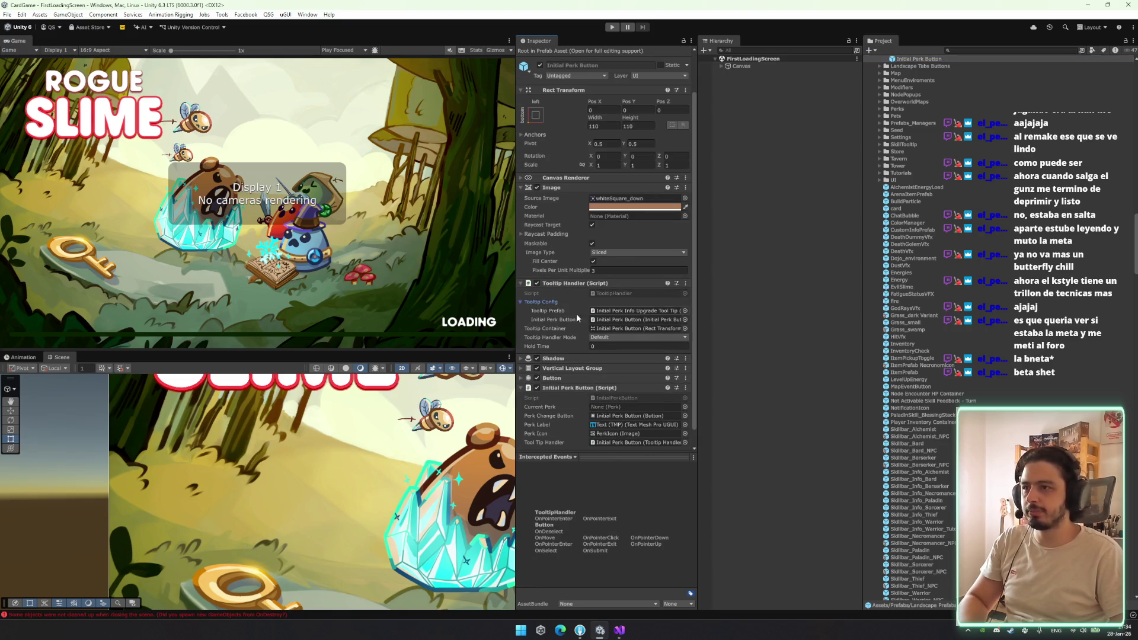
pyautogui.click(840, 340)
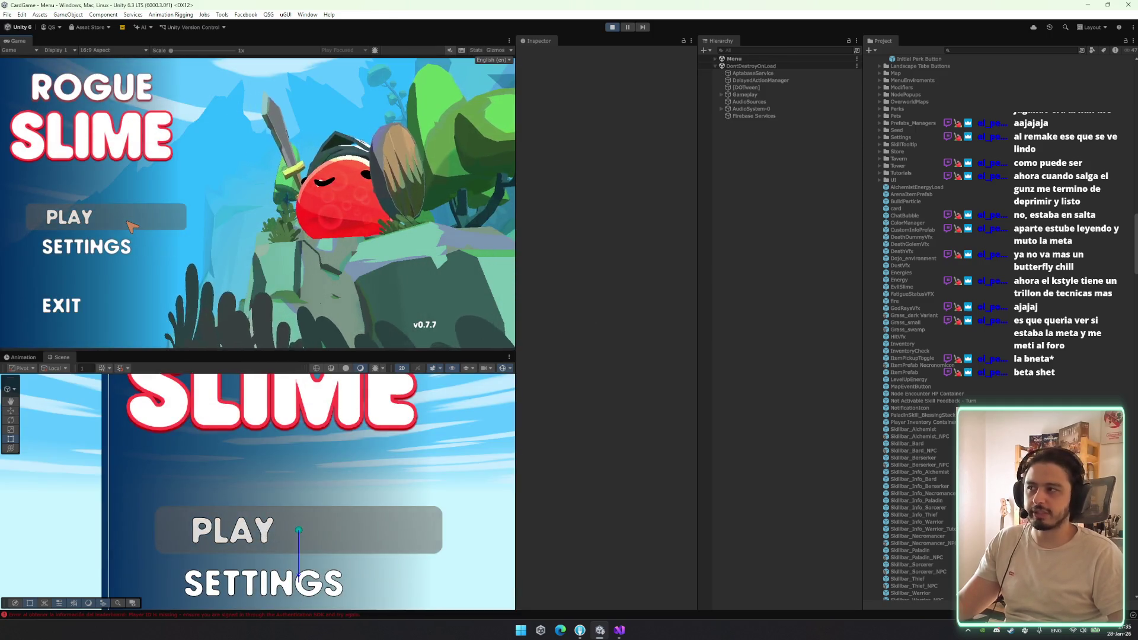
# Start the game and test the Warrior perk tooltips by dragging Bastion onto Endurance and hovering
pyautogui.click(132, 226)
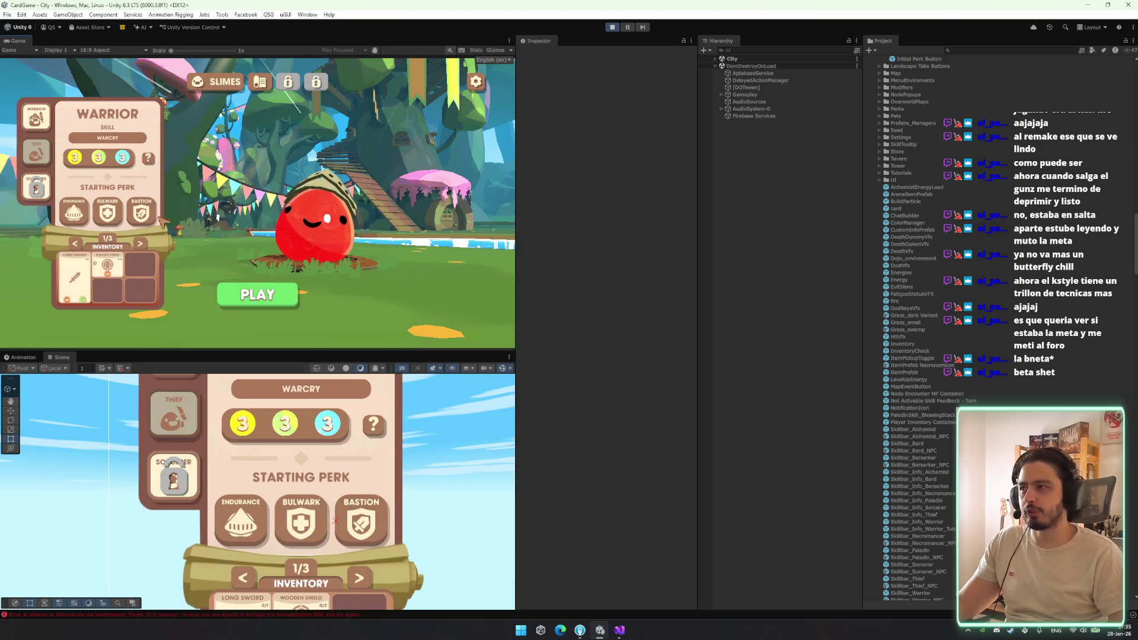
pyautogui.moveTo(156, 218)
pyautogui.mouseDown()
pyautogui.moveTo(47, 219)
pyautogui.moveTo(65, 210)
pyautogui.mouseUp()
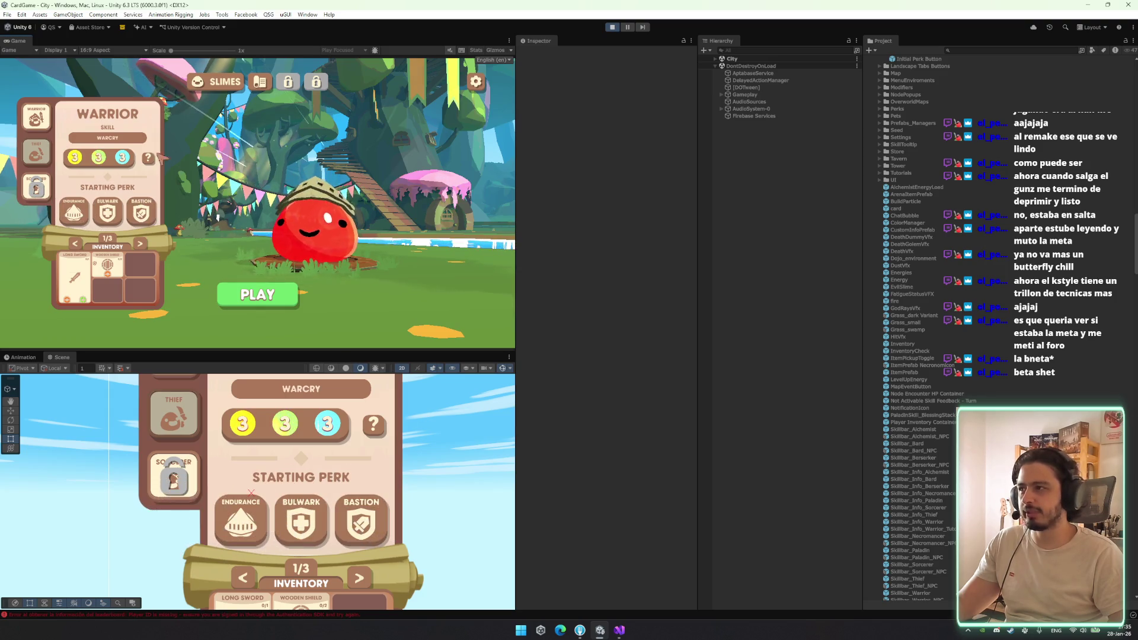
pyautogui.moveTo(135, 212)
pyautogui.mouseDown()
pyautogui.moveTo(105, 197)
pyautogui.moveTo(143, 209)
pyautogui.moveTo(136, 198)
pyautogui.moveTo(70, 209)
pyautogui.mouseUp()
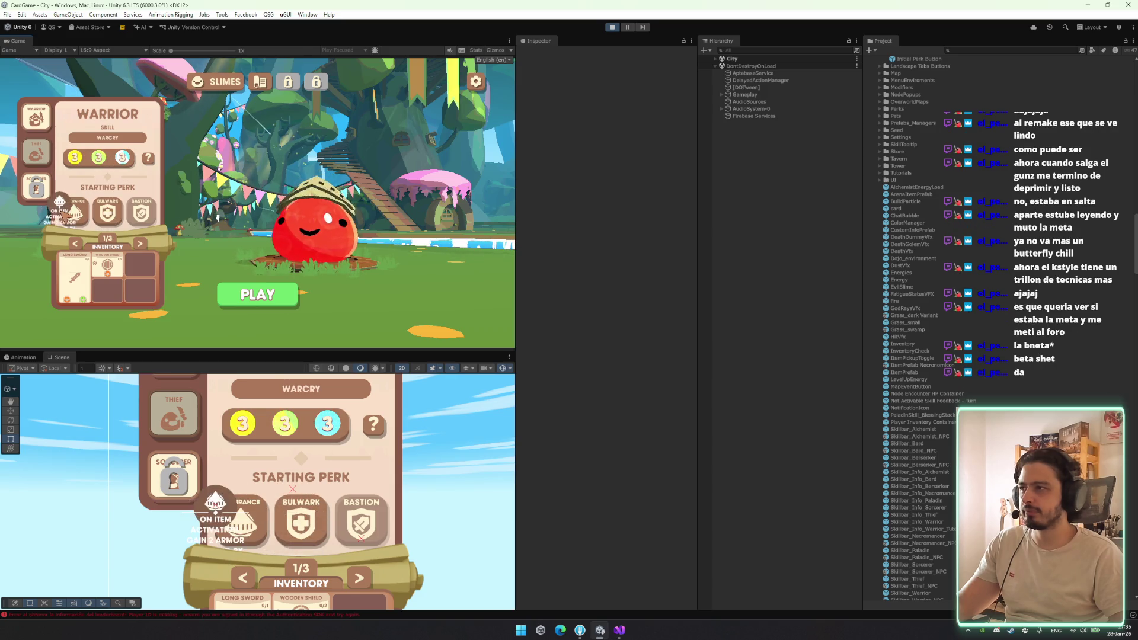
pyautogui.moveTo(145, 221)
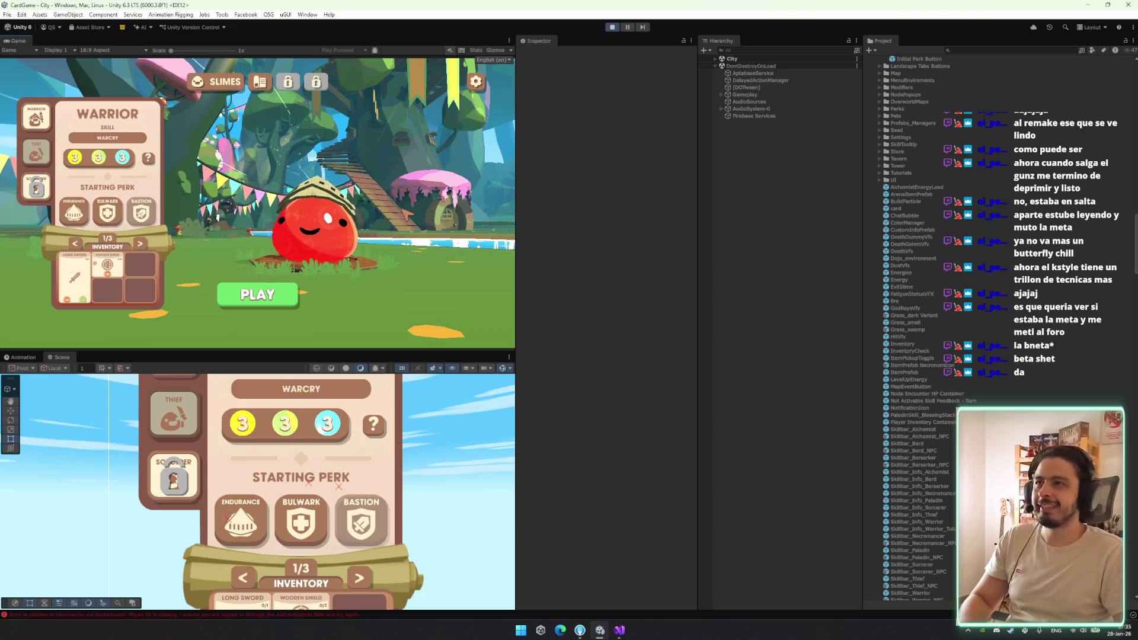
pyautogui.click(27, 357)
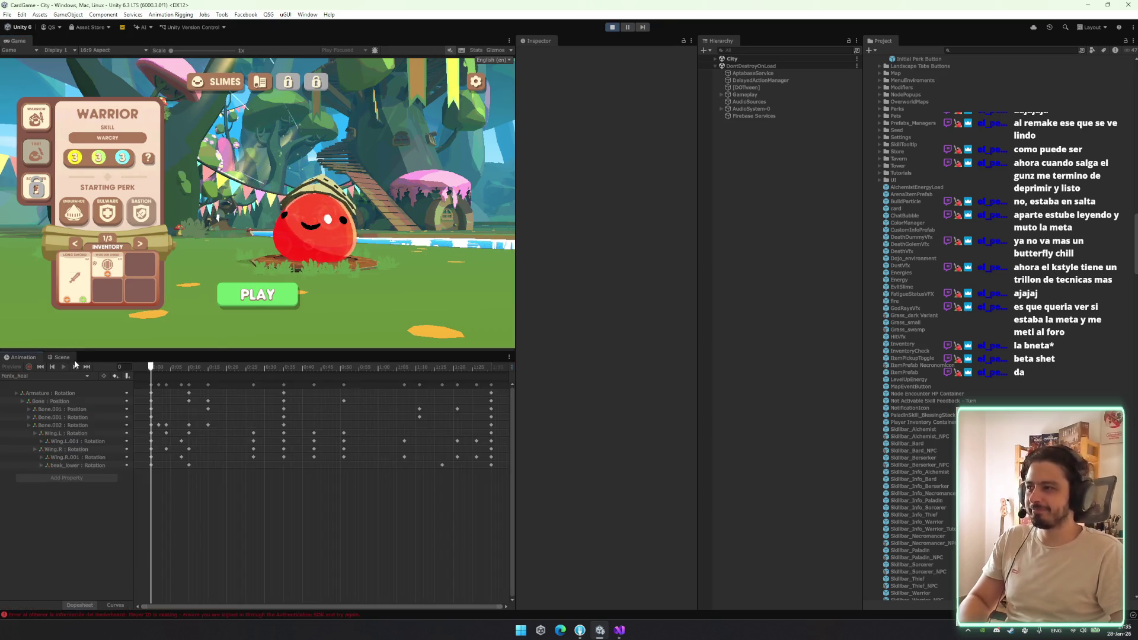
# Search the Hierarchy for 'ltip' and select the Initial Perk Info Upgrade Tool Tip object
pyautogui.click(63, 358)
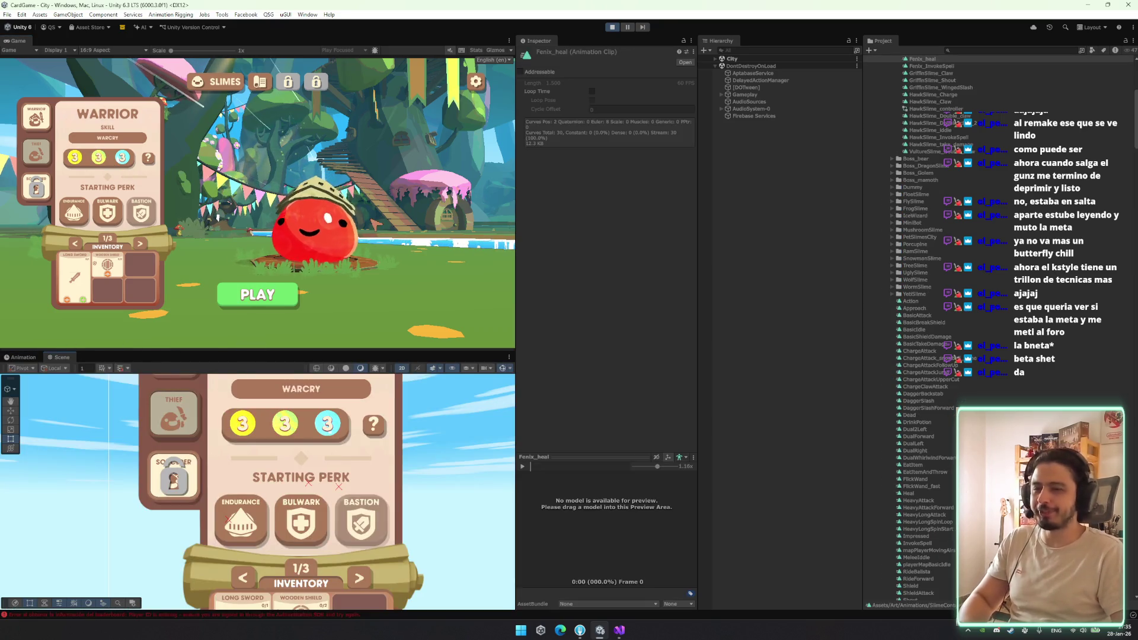
pyautogui.click(764, 66)
pyautogui.click(766, 72)
pyautogui.press('Down')
pyautogui.press('Down')
pyautogui.press('Up')
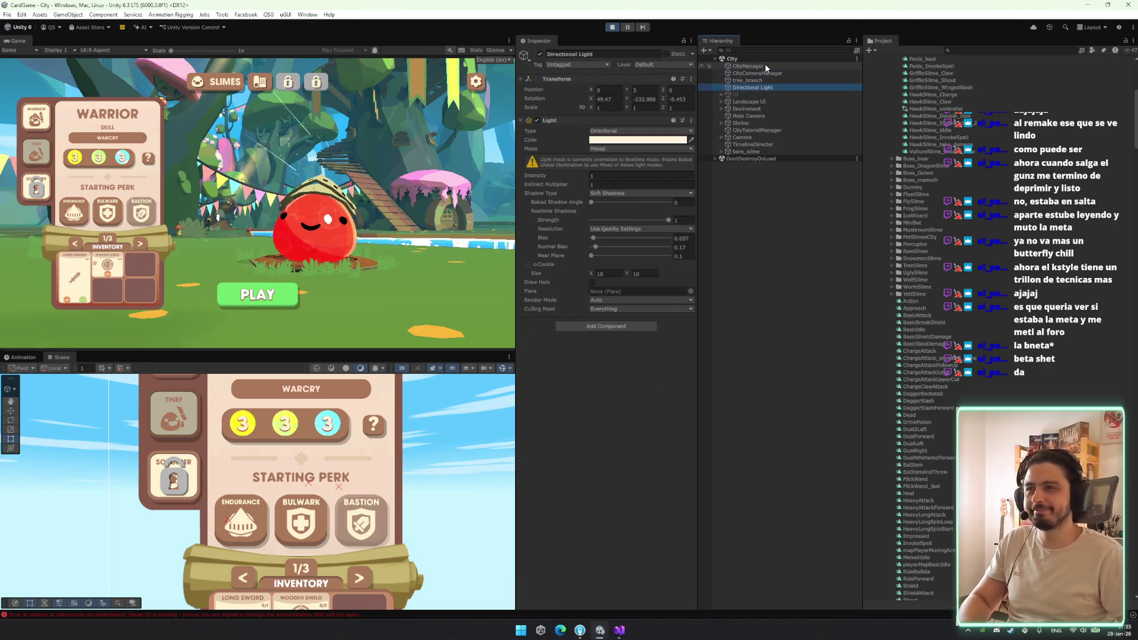
pyautogui.press('Down')
pyautogui.press('Down')
pyautogui.press('Down')
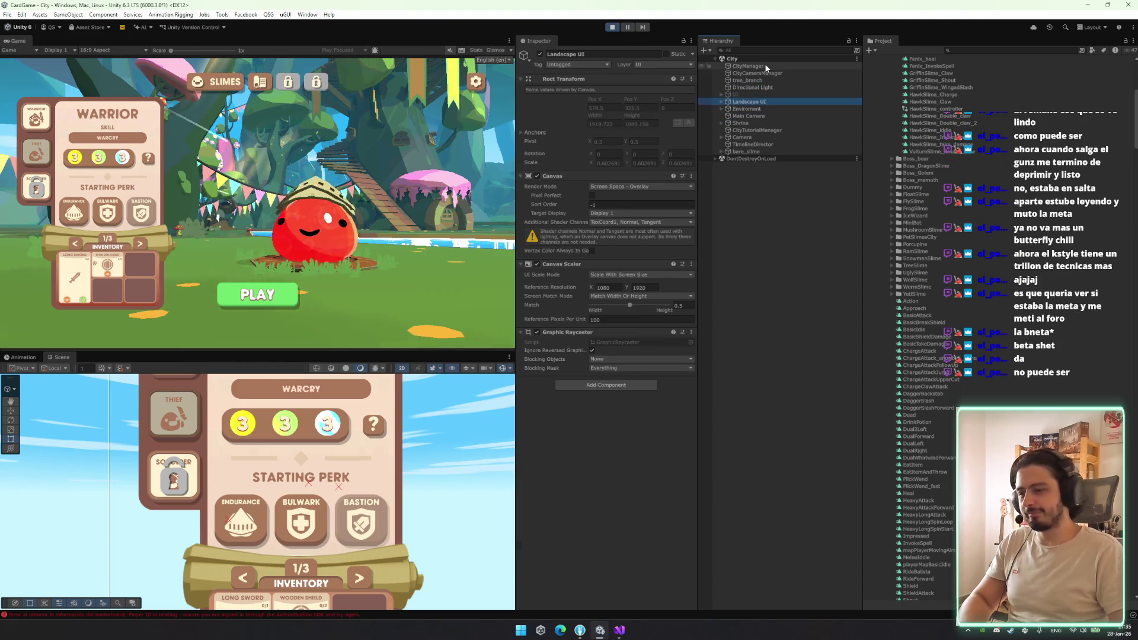
pyautogui.click(787, 57)
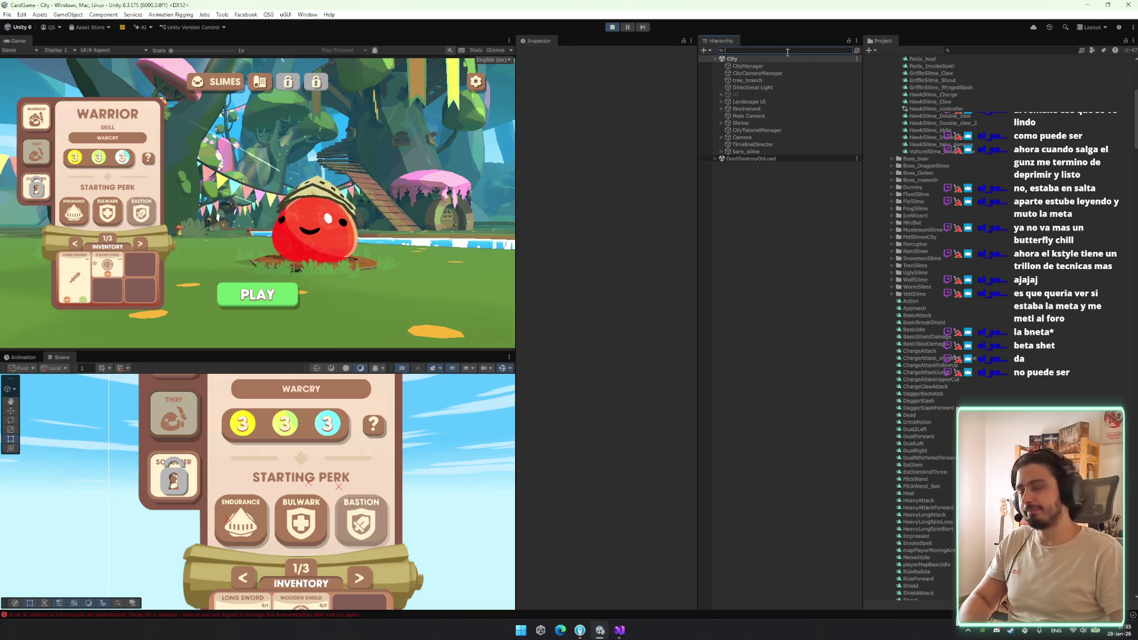
pyautogui.write('ltip')
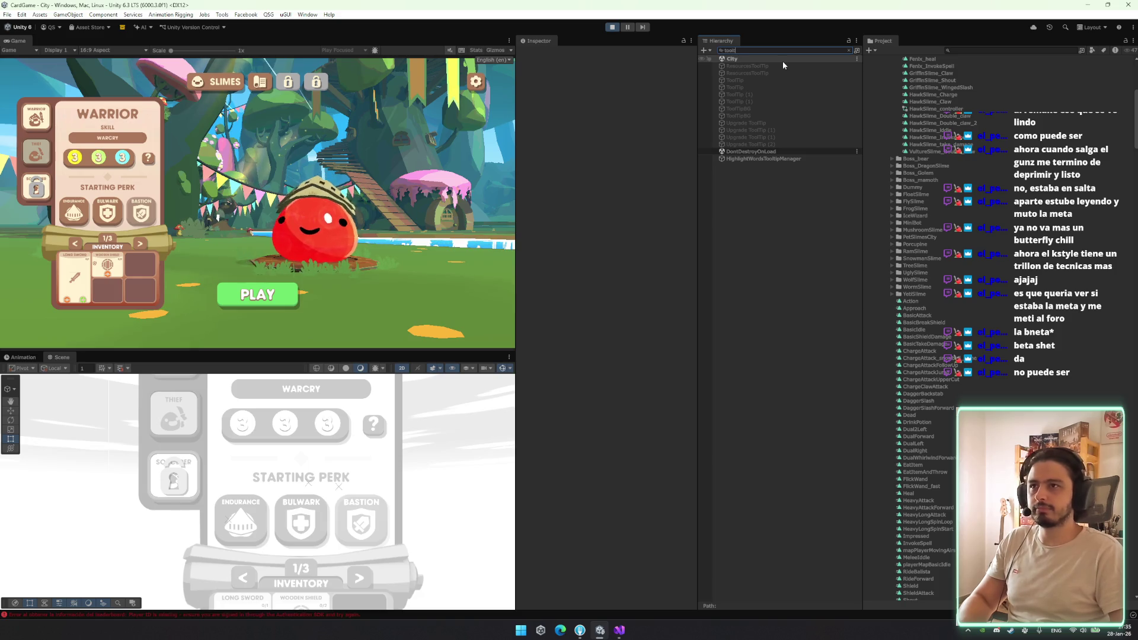
pyautogui.click(789, 66)
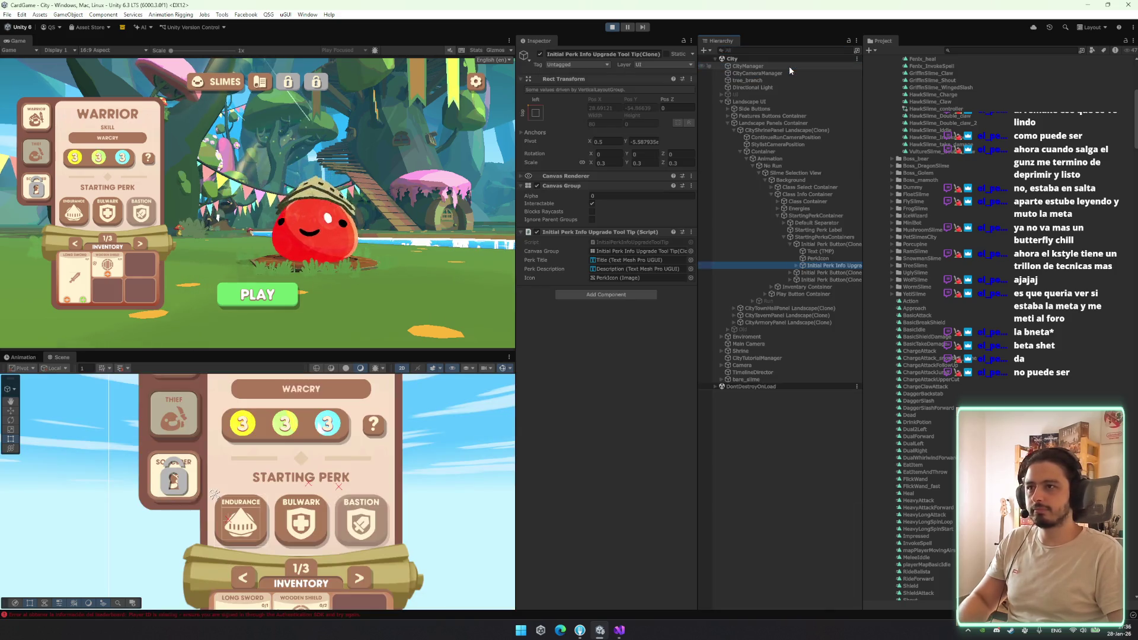
# Inspect the Initial Perk Button clone, its PerkIcon and tooltip clone, then stop play mode
pyautogui.click(802, 244)
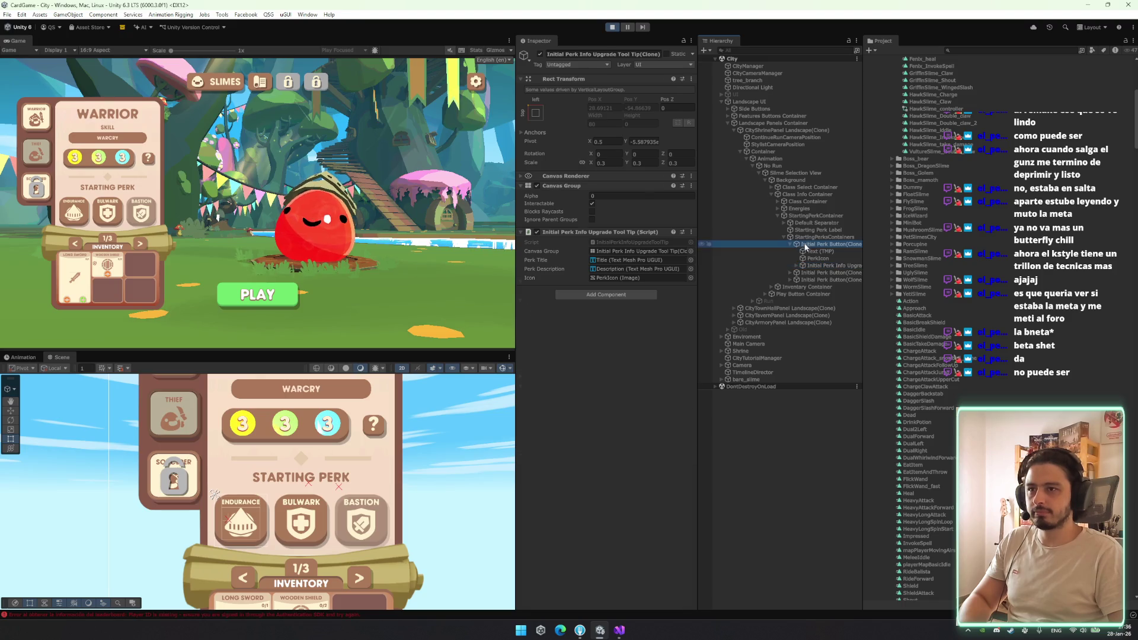
pyautogui.click(818, 259)
pyautogui.click(824, 268)
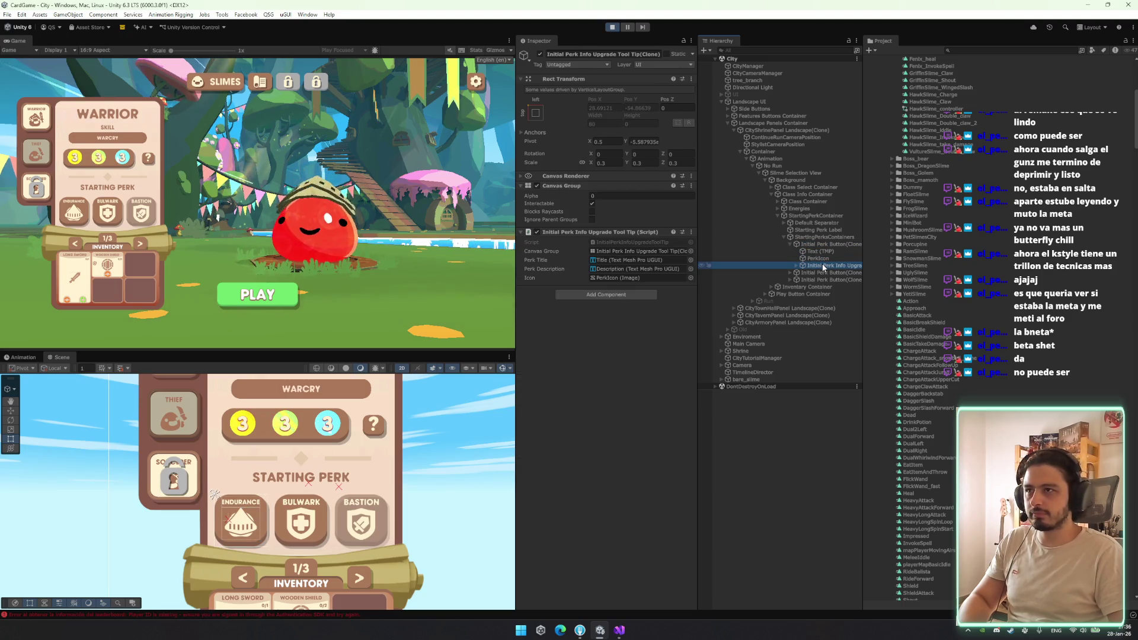
pyautogui.click(824, 244)
pyautogui.click(828, 268)
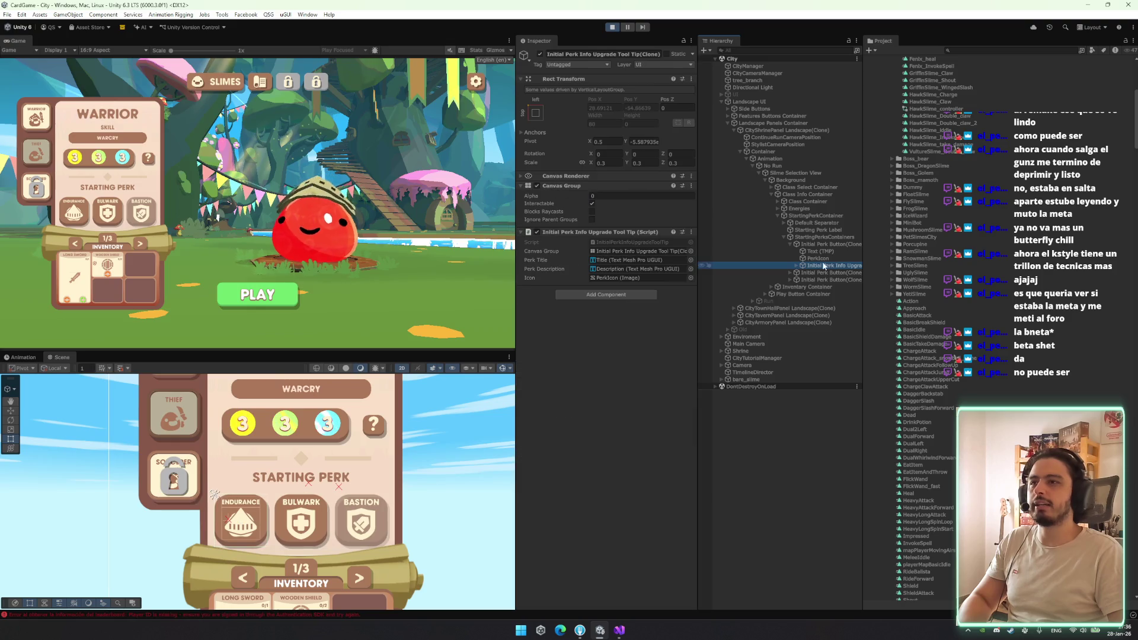
pyautogui.click(615, 28)
pyautogui.click(620, 631)
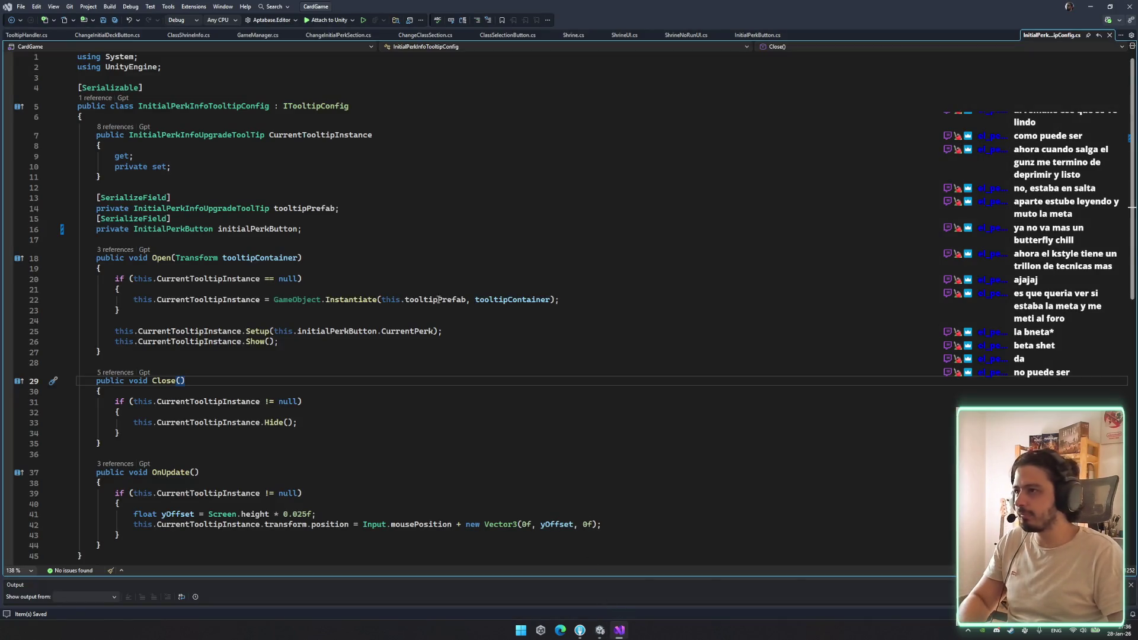
# Confirm the prefab field's InitialPerkInfoUpgradeToolTip type on line 14, then return to Unity
pyautogui.doubleClick(201, 208)
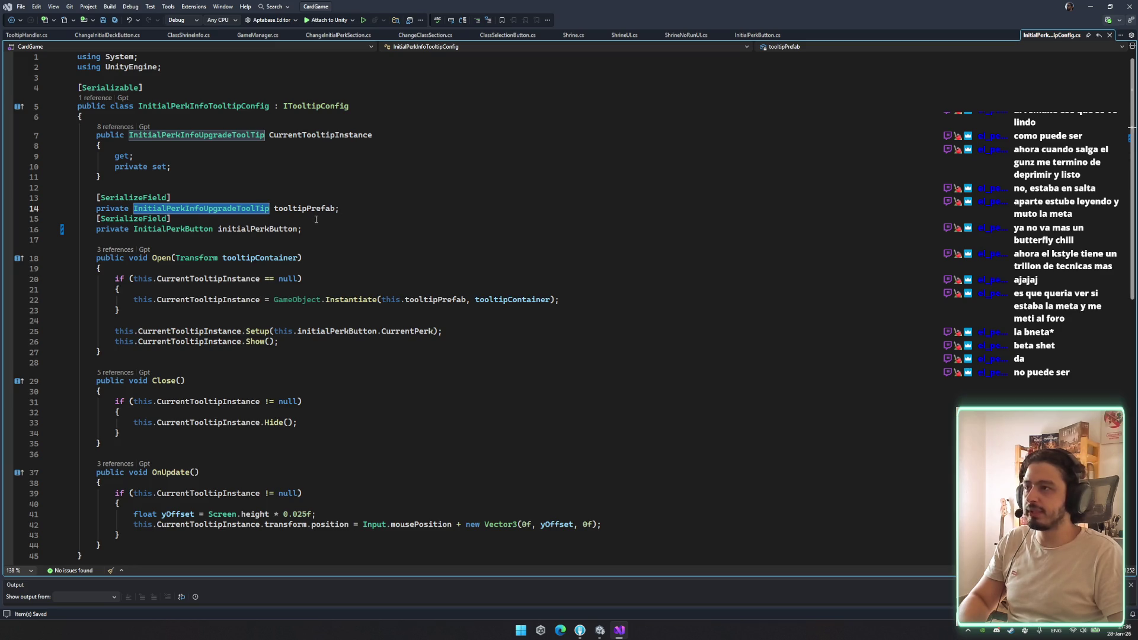
pyautogui.click(423, 322)
pyautogui.click(600, 630)
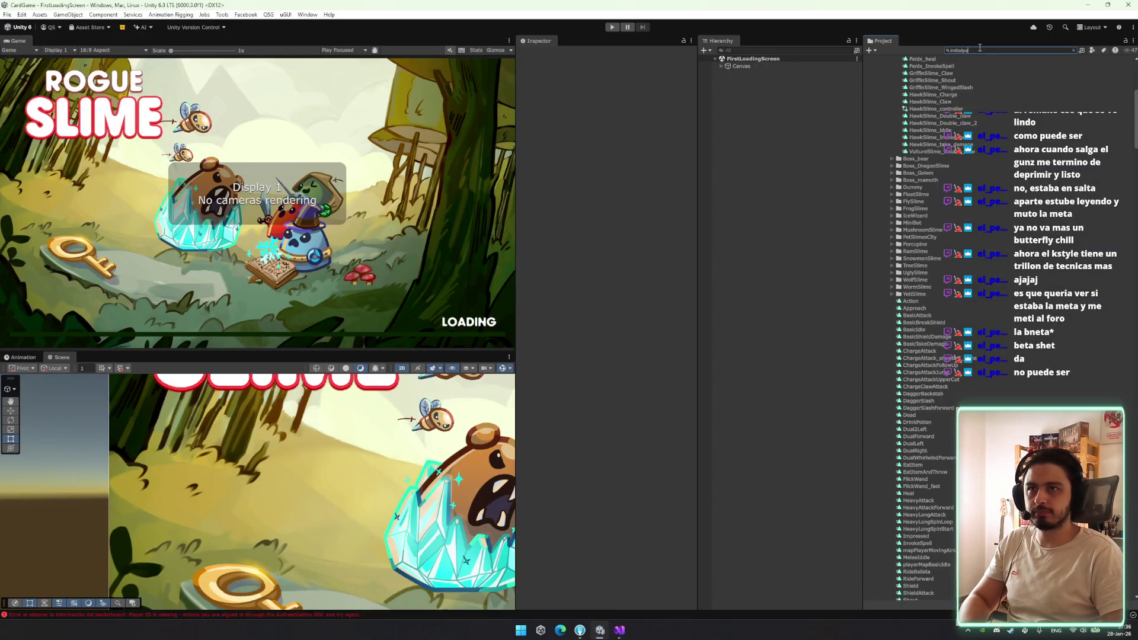
# Enter Play mode and select the Initial Perk Info Upgrade Tool Tip prefab found by searching 'initial perk'
pyautogui.write('rk')
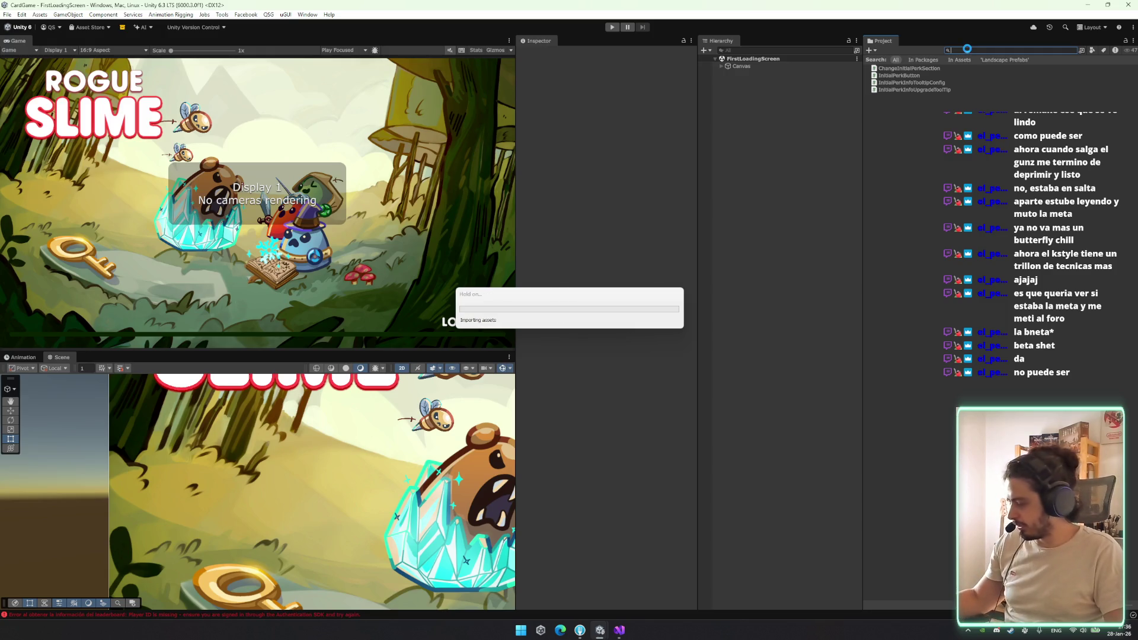
pyautogui.click(612, 27)
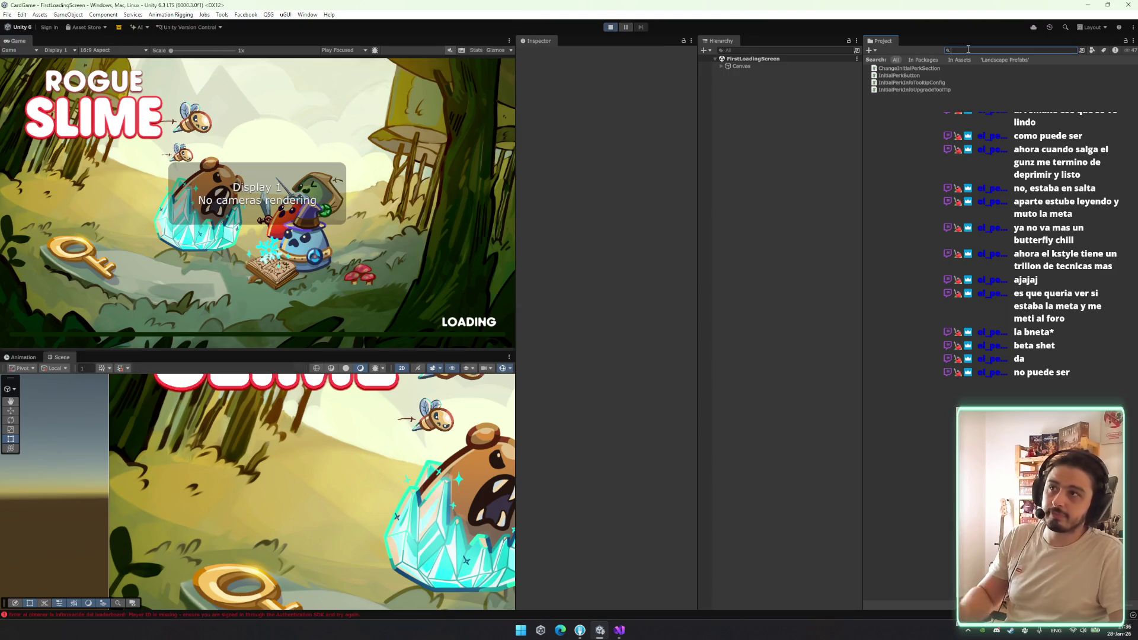
pyautogui.click(1017, 49)
pyautogui.press('BackSpace')
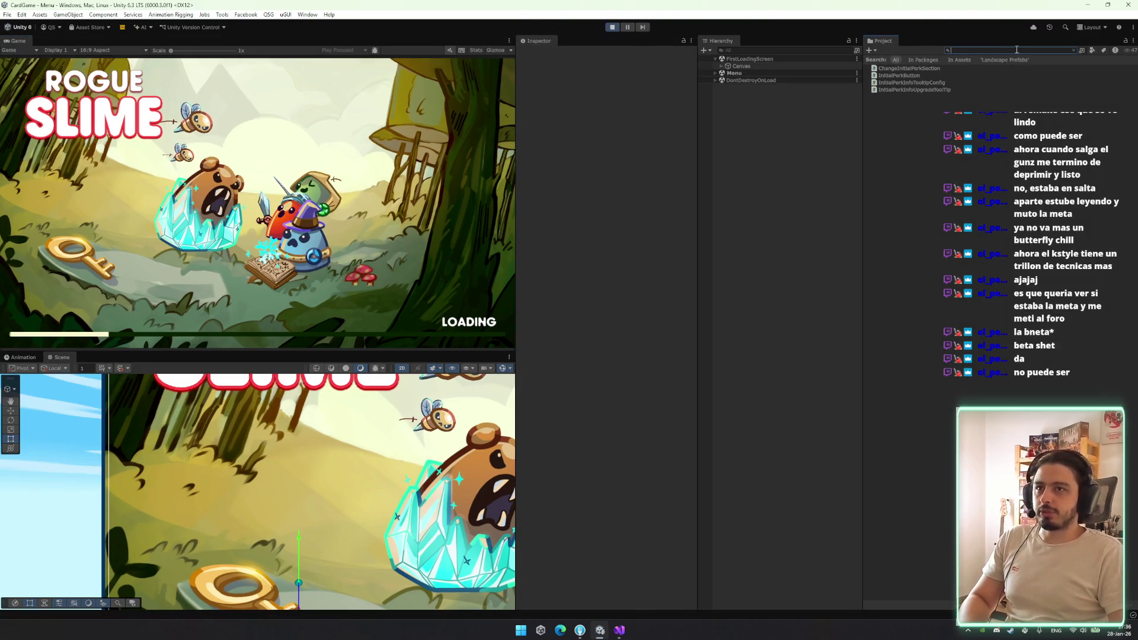
pyautogui.write('initial perk')
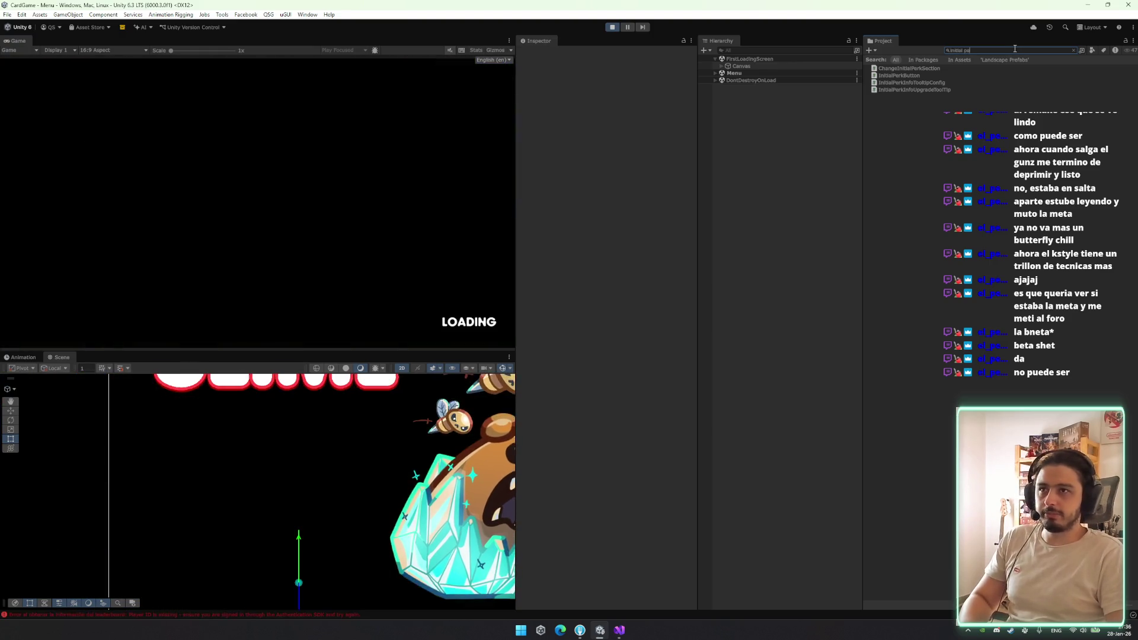
pyautogui.click(916, 83)
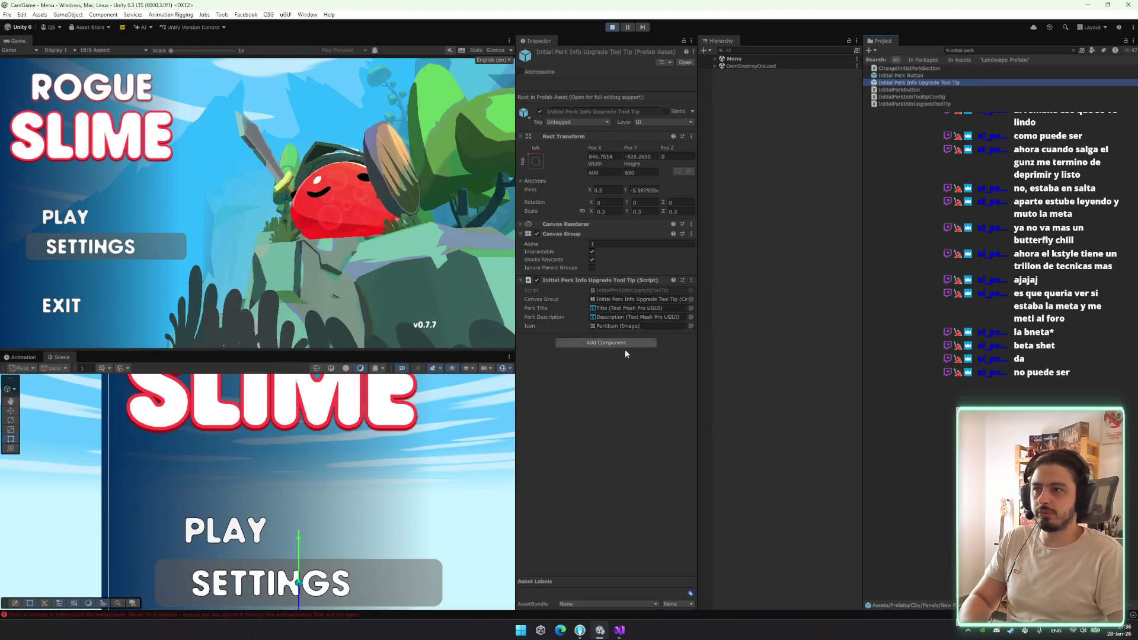
# Add a Layout Element component to the tooltip prefab and save the scene
pyautogui.click(627, 342)
pyautogui.write('lay')
pyautogui.press('Return')
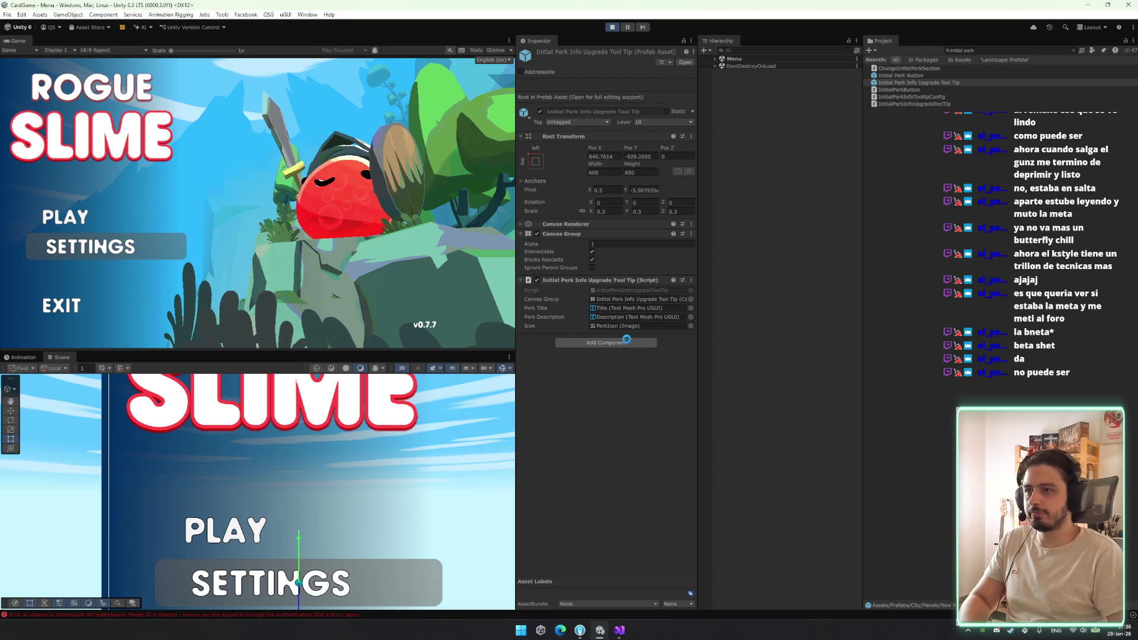
pyautogui.click(755, 376)
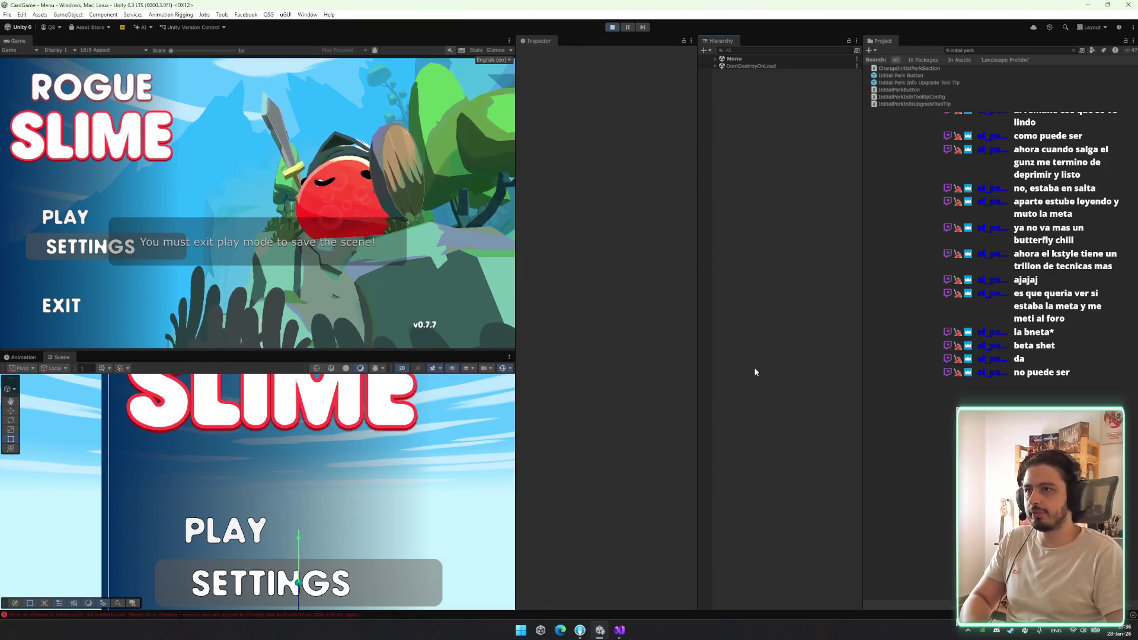
pyautogui.click(140, 224)
pyautogui.hotkey('ctrl', 's')
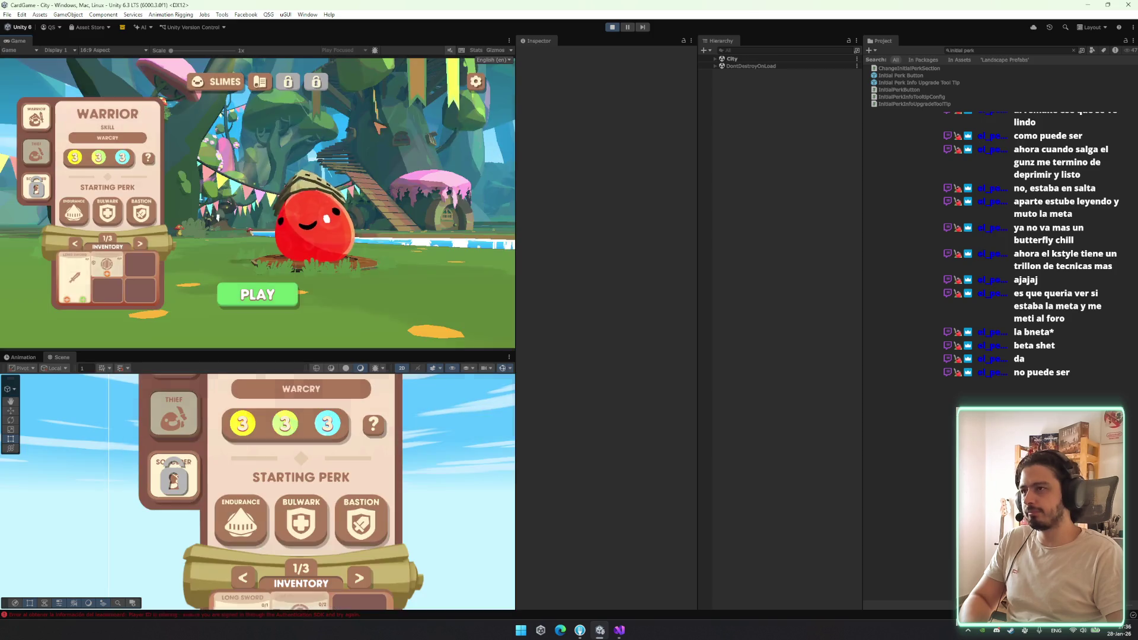
pyautogui.moveTo(150, 212)
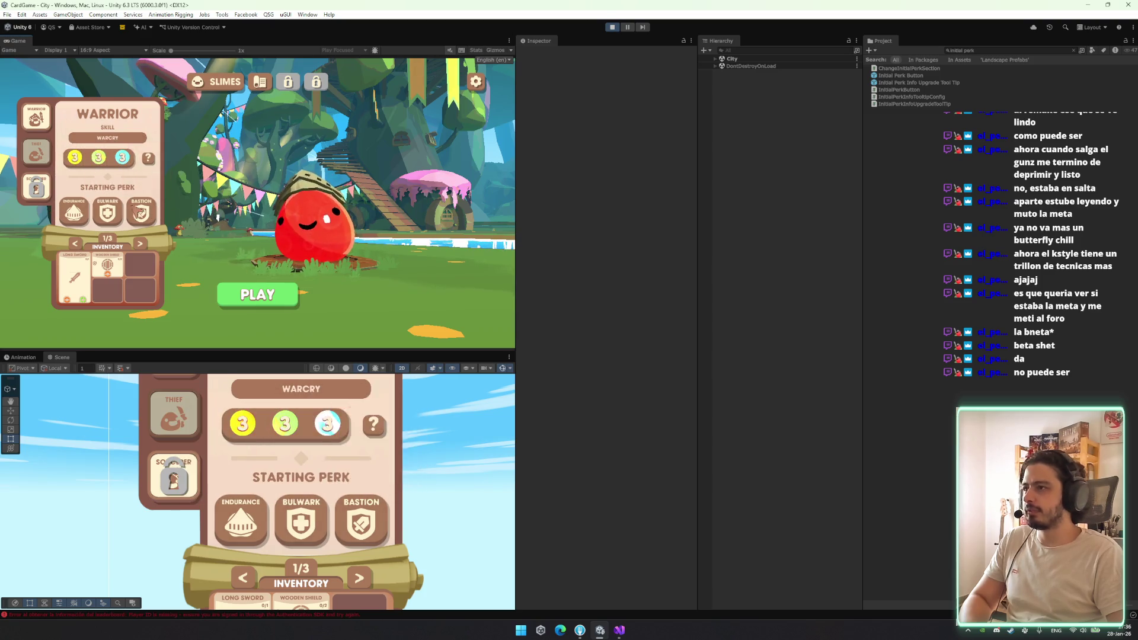
# Check the Warrior perk tooltips, then switch to the Thief class and check its perk tooltips
pyautogui.moveTo(92, 211)
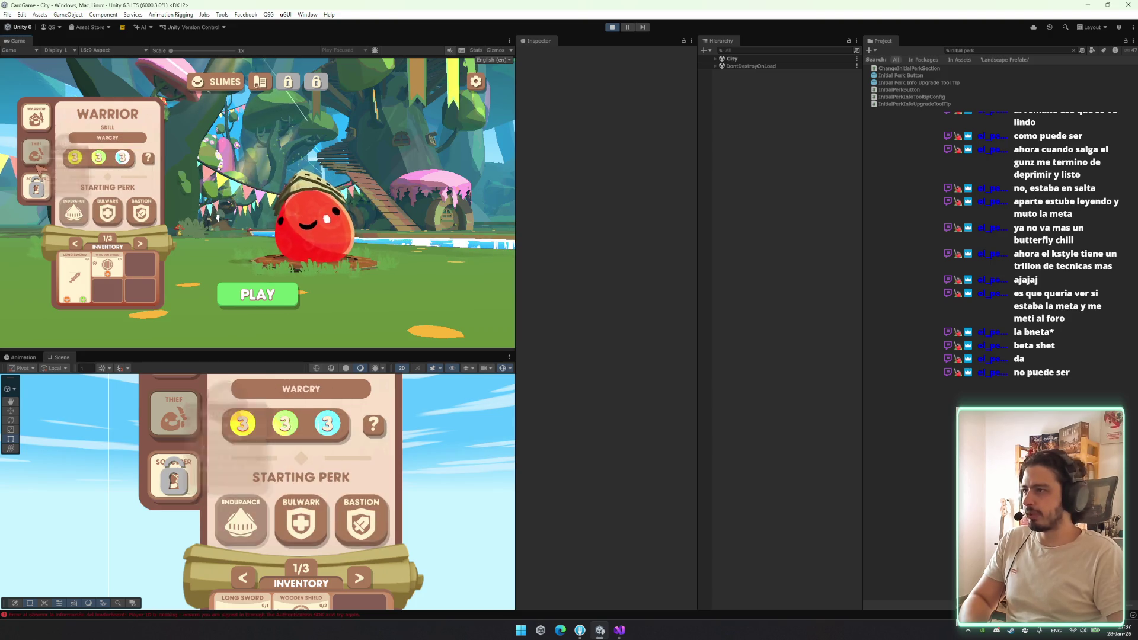
pyautogui.click(36, 152)
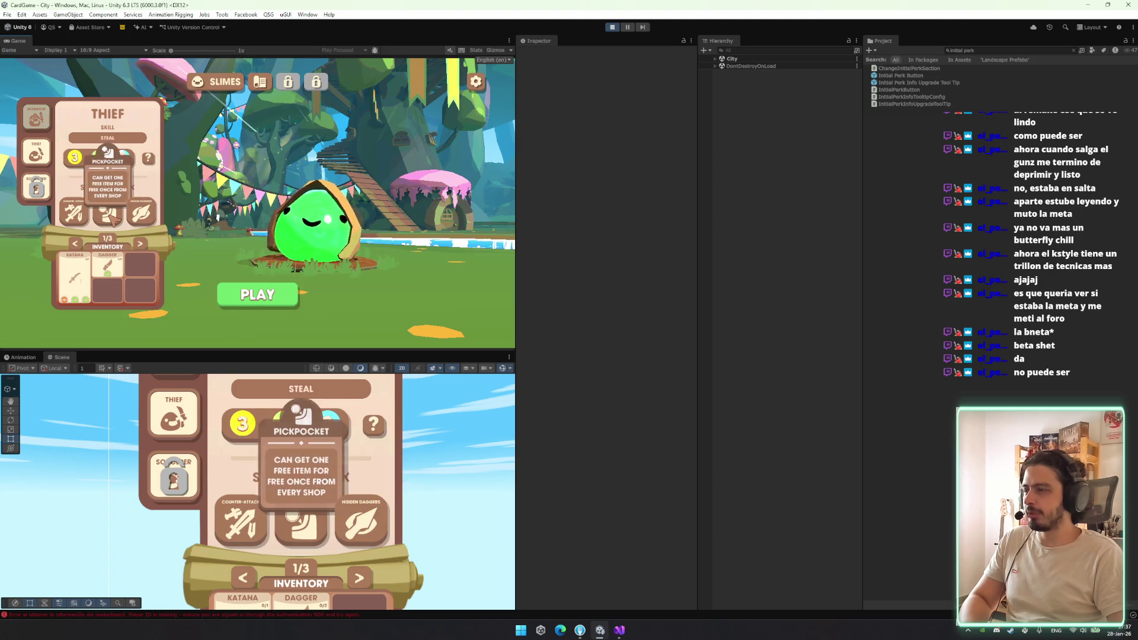
pyautogui.moveTo(119, 222)
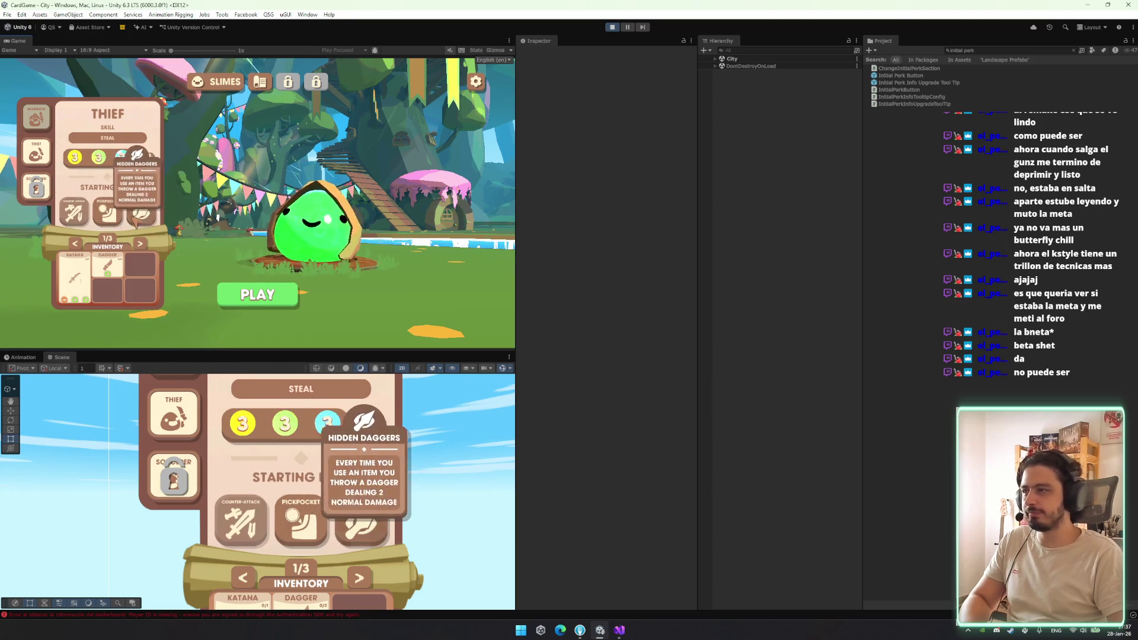
# Clear the Hierarchy search and start a run as the Thief
pyautogui.click(753, 53)
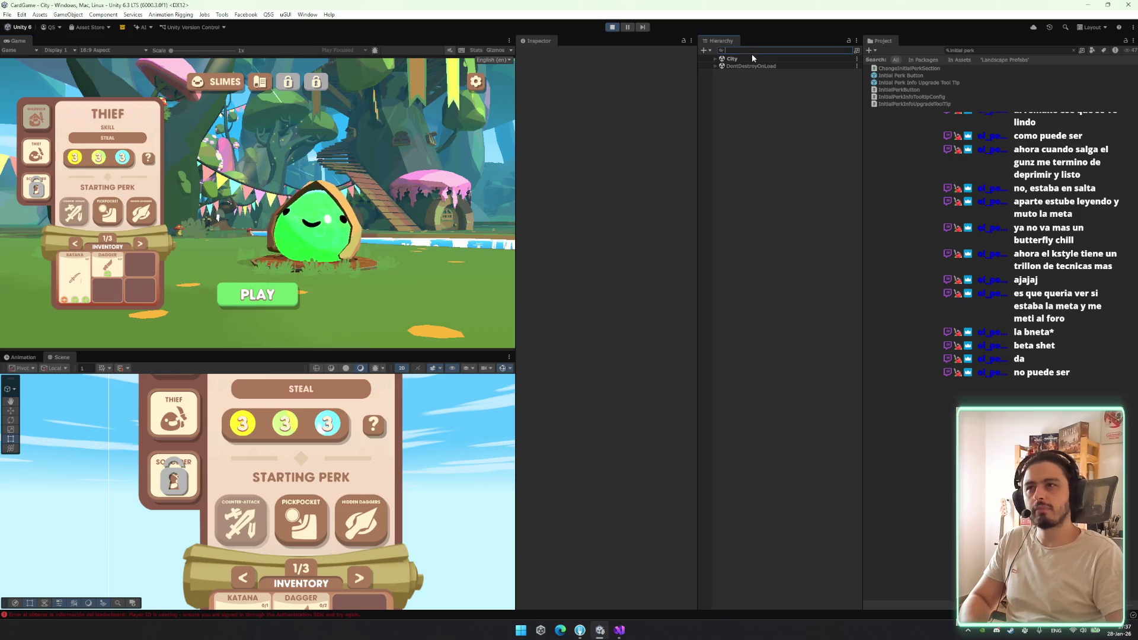
pyautogui.write('Initial')
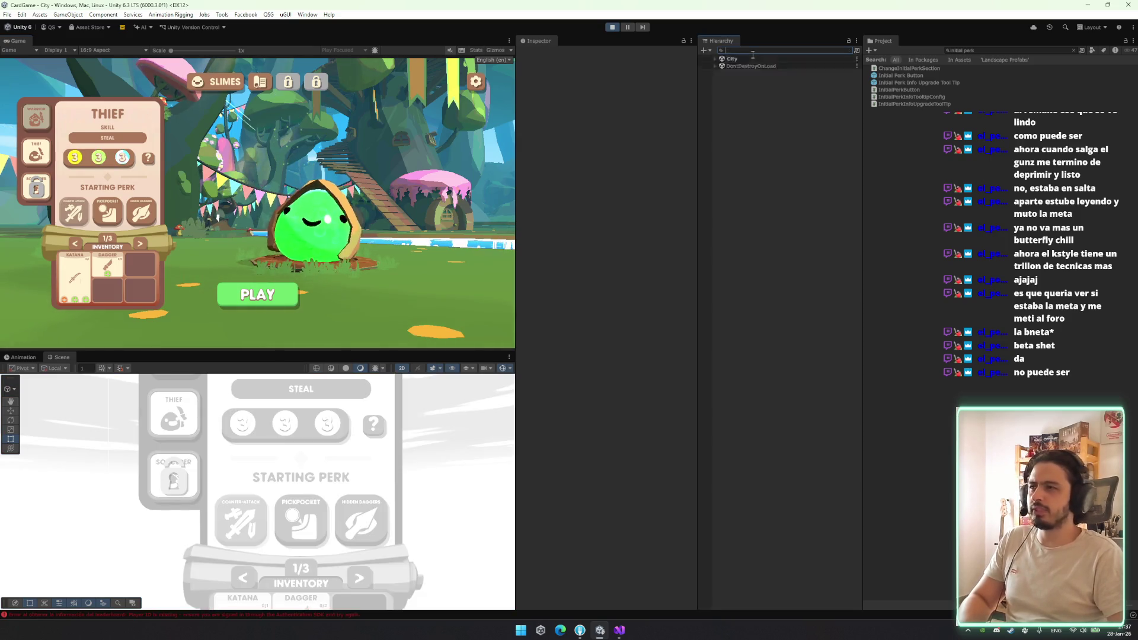
pyautogui.click(146, 217)
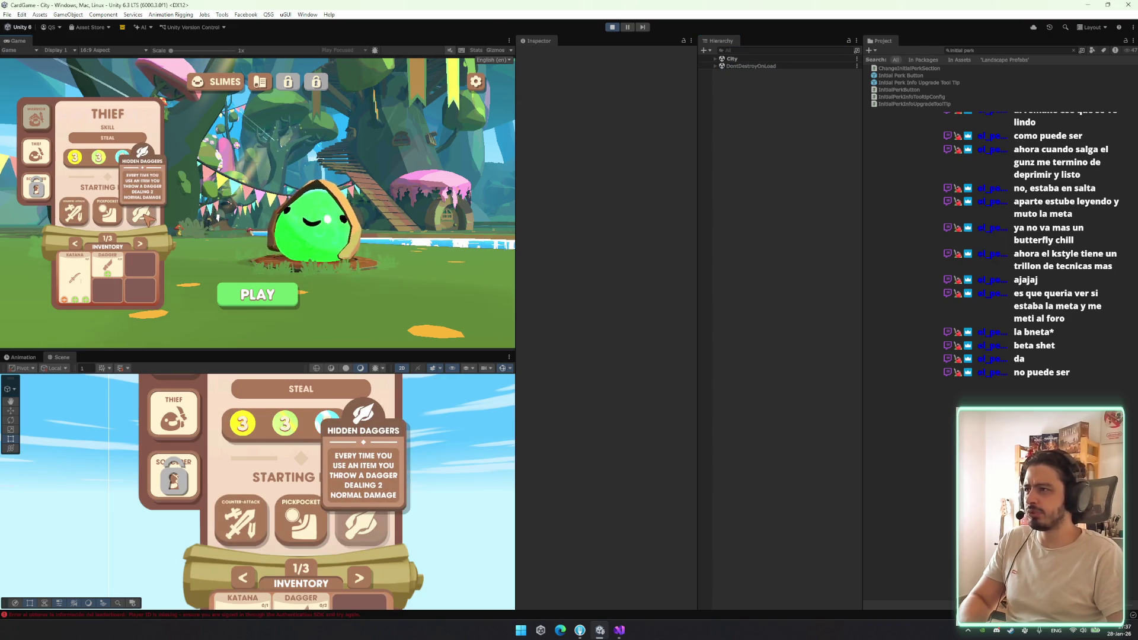
pyautogui.click(288, 301)
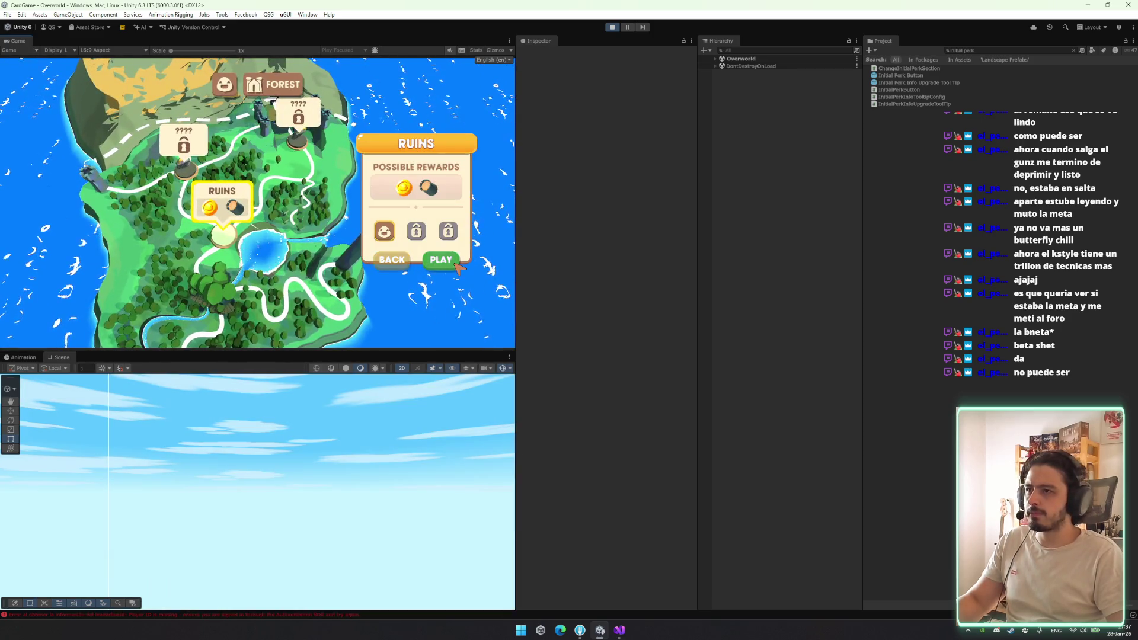
# Enter the Ruins level, then exit via Settings, confirming twice, back to the City's Warrior screen
pyautogui.click(446, 264)
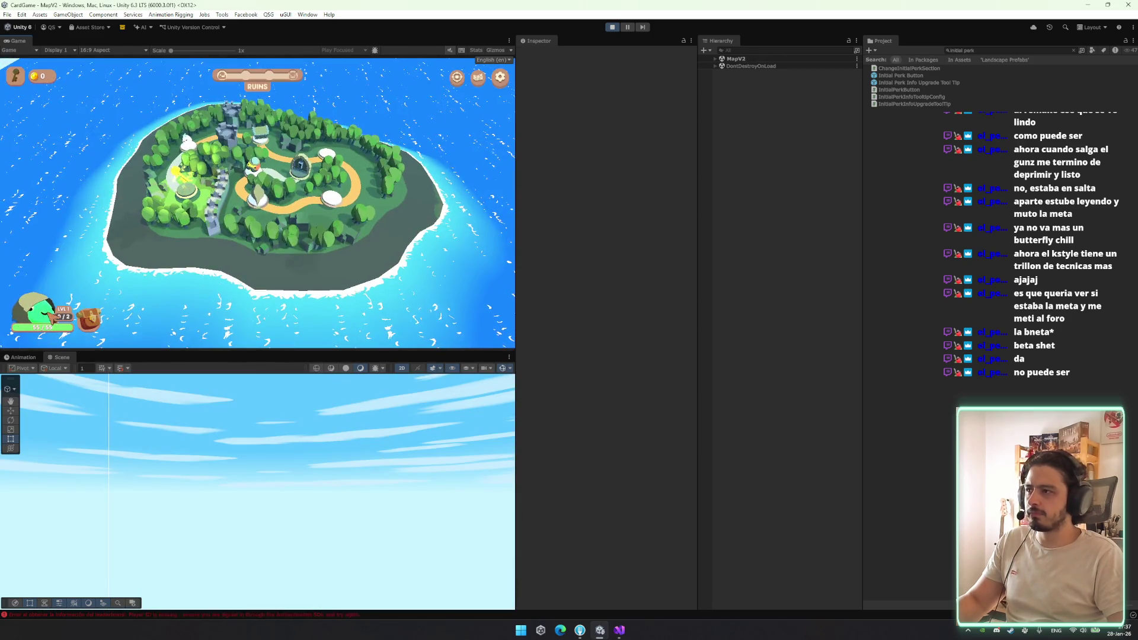
pyautogui.click(52, 319)
pyautogui.click(364, 109)
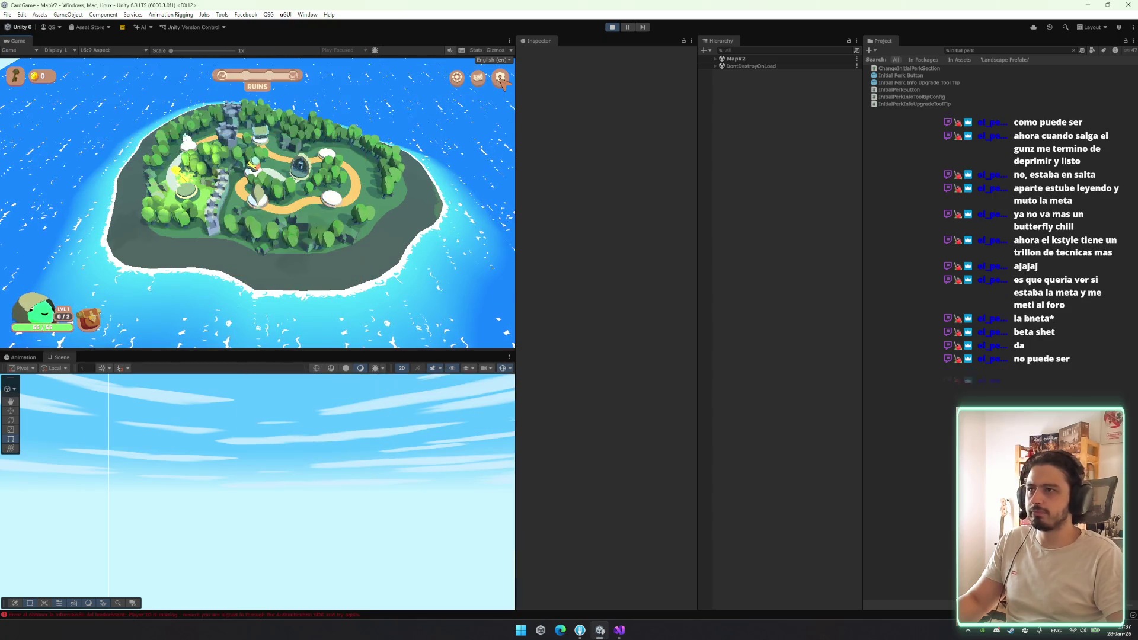
pyautogui.click(501, 78)
pyautogui.click(257, 308)
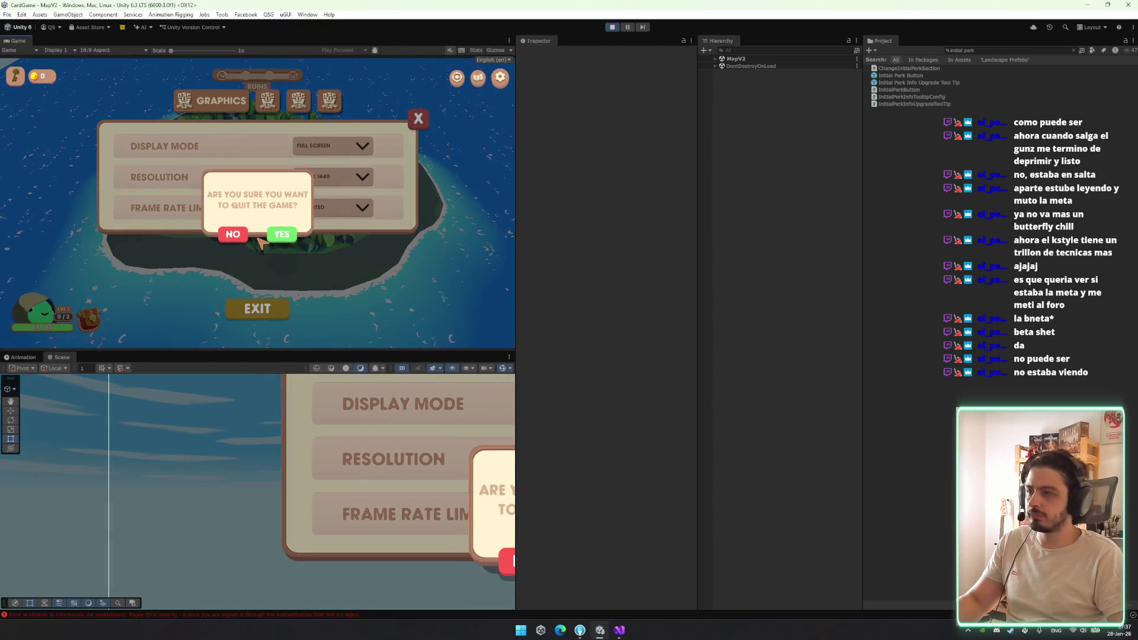
pyautogui.click(283, 235)
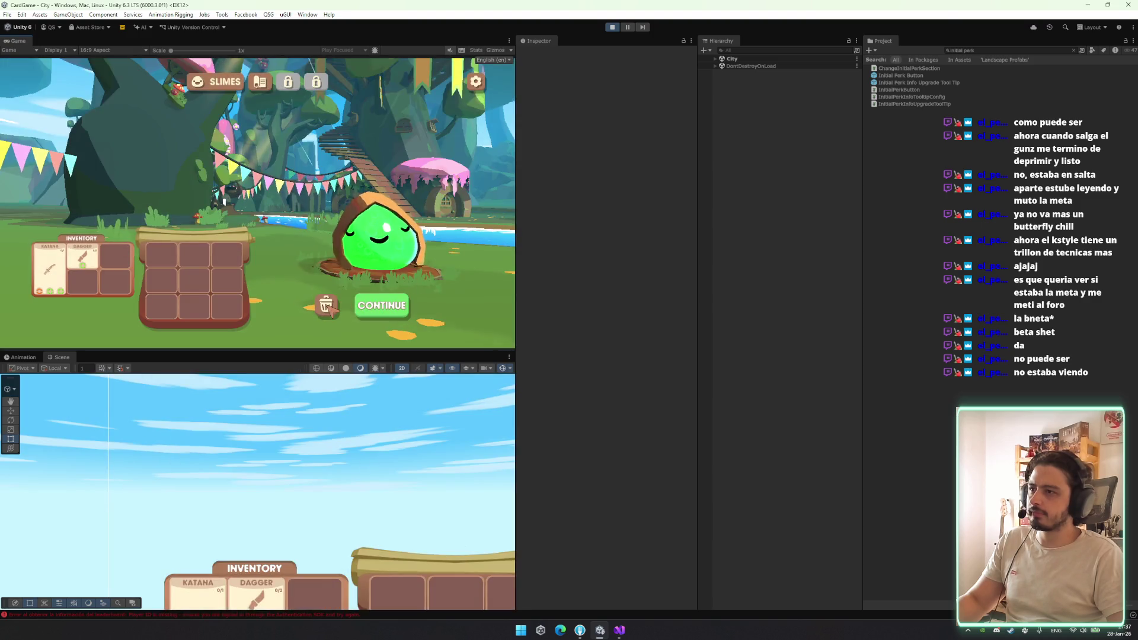
pyautogui.click(326, 306)
pyautogui.click(292, 244)
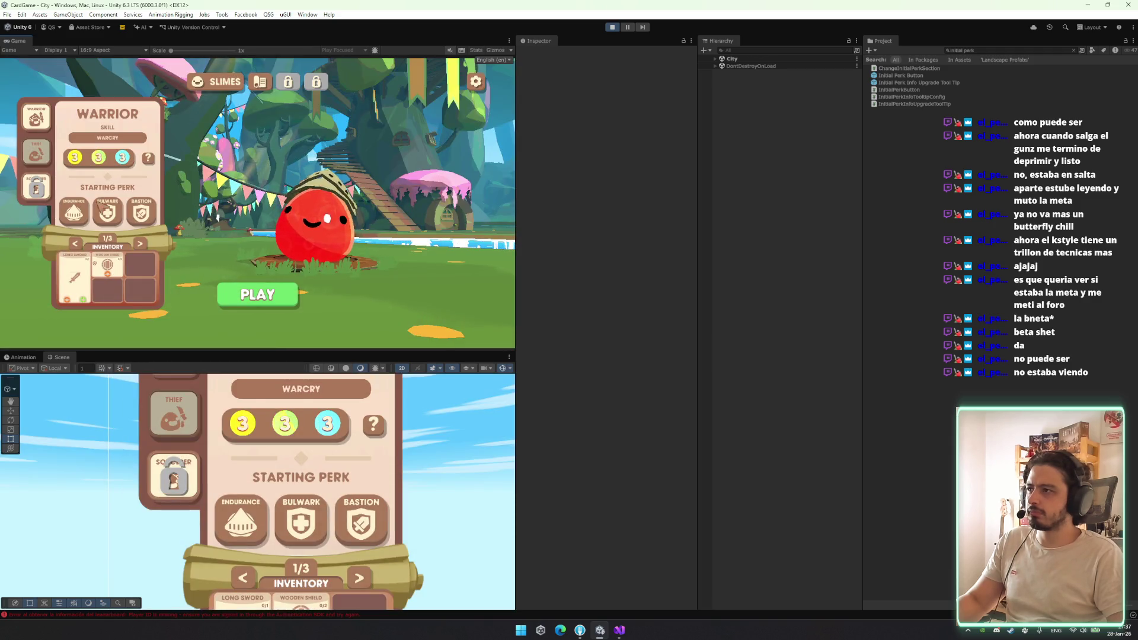
pyautogui.moveTo(80, 211)
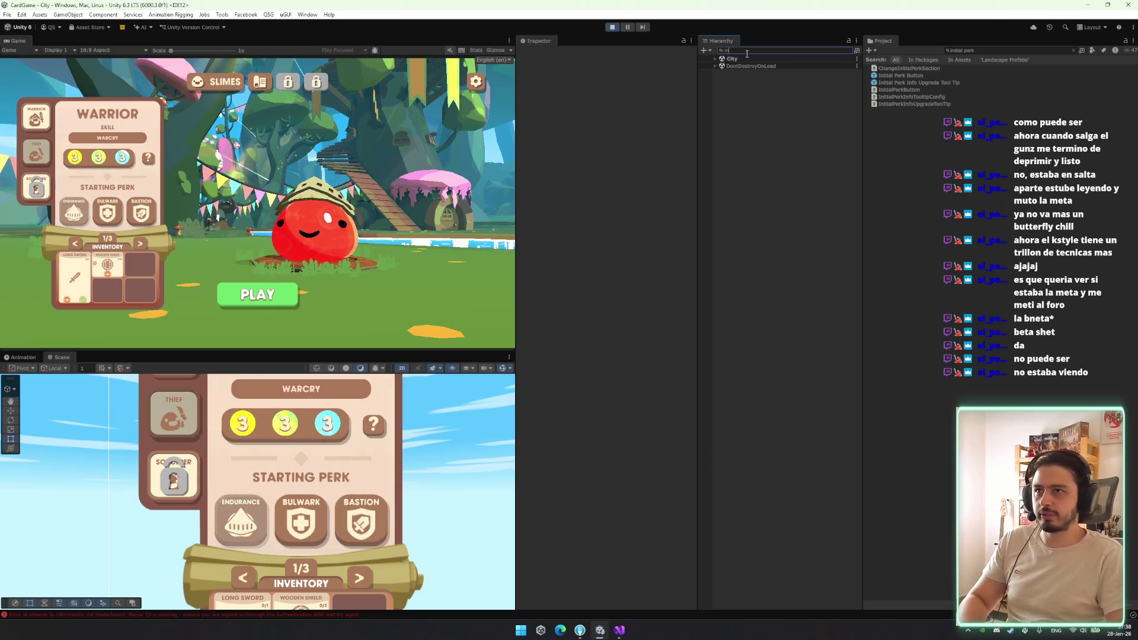
# Select the three Initial Perk Button clones from the filtered Hierarchy and expand their Button settings
pyautogui.write('itialperk')
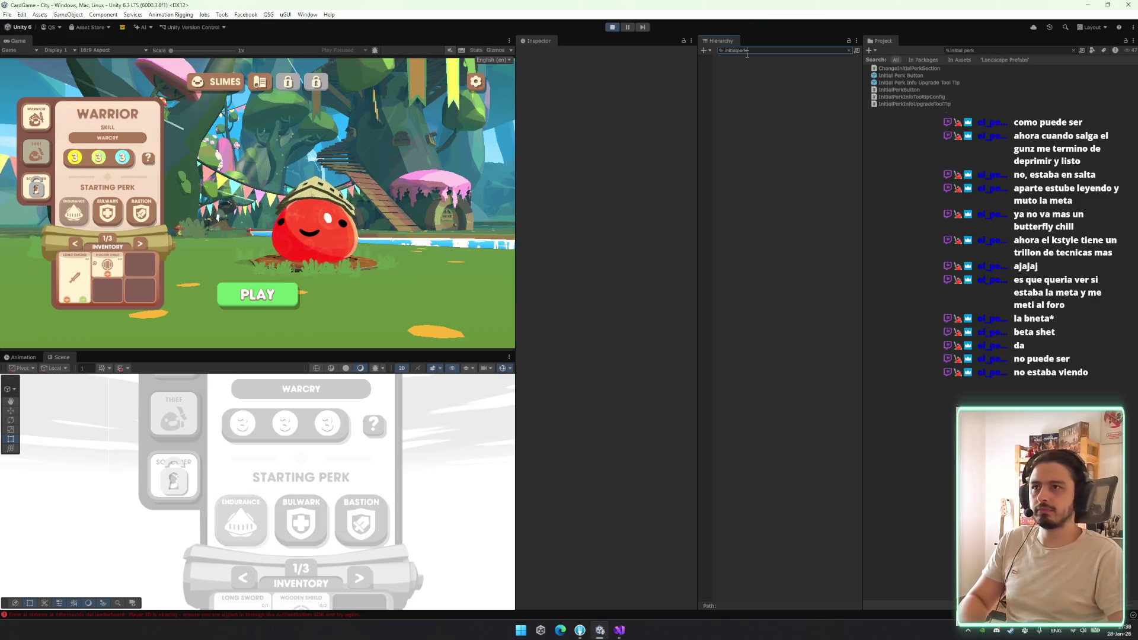
pyautogui.press('BackSpace')
pyautogui.press('BackSpace')
pyautogui.press('BackSpace')
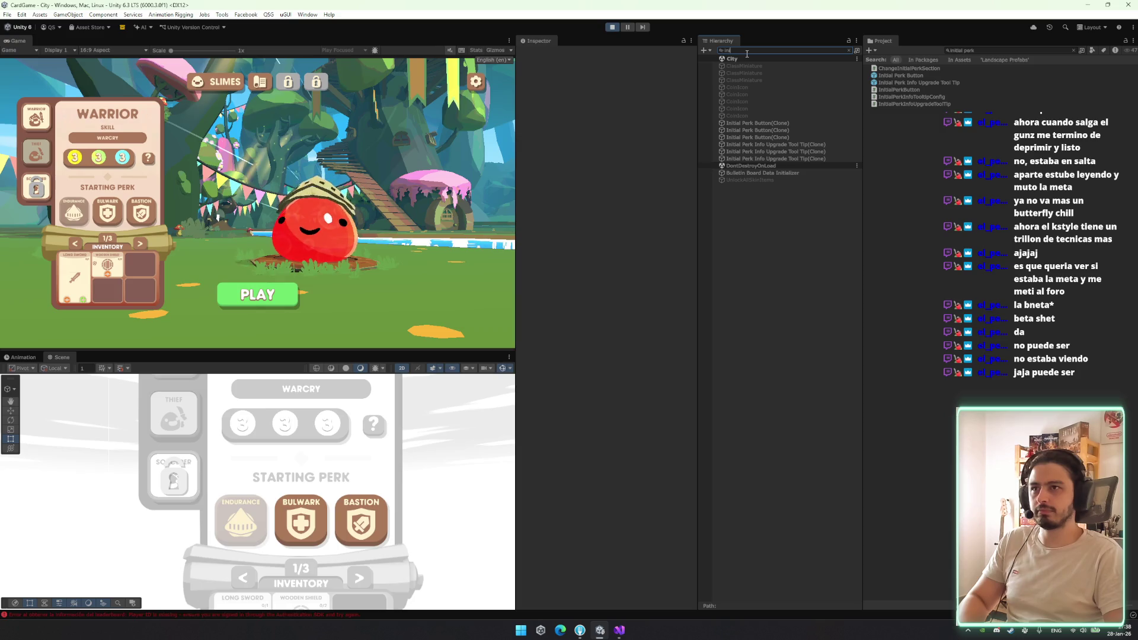
pyautogui.click(772, 125)
pyautogui.keyDown('shift'); pyautogui.click(771, 137); pyautogui.keyUp('shift')
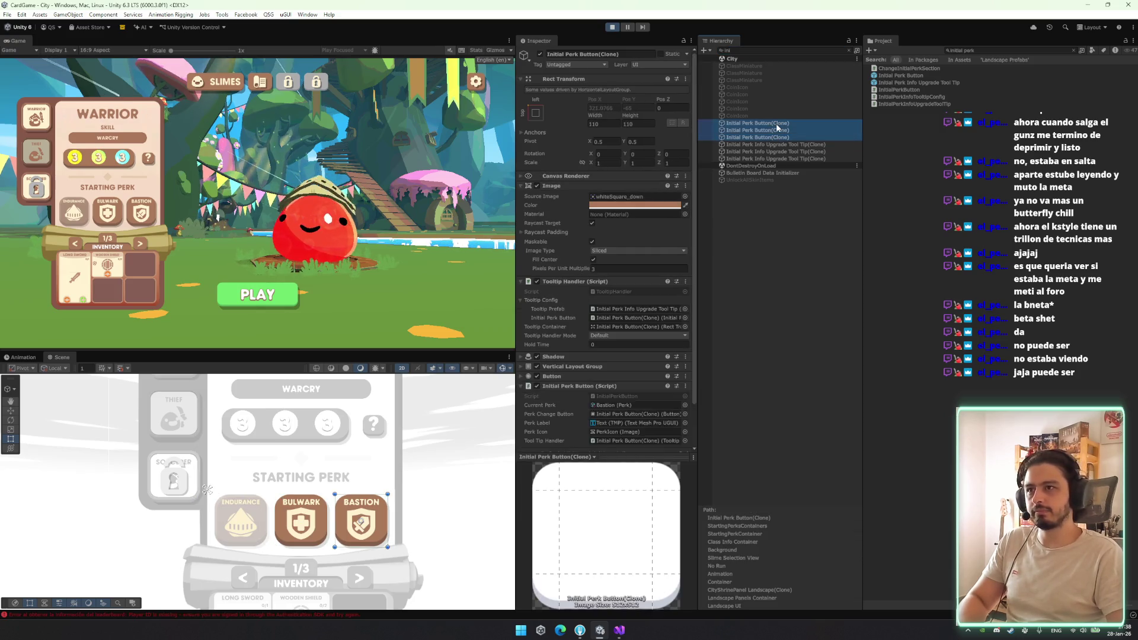
pyautogui.scroll(-2, 597, 307)
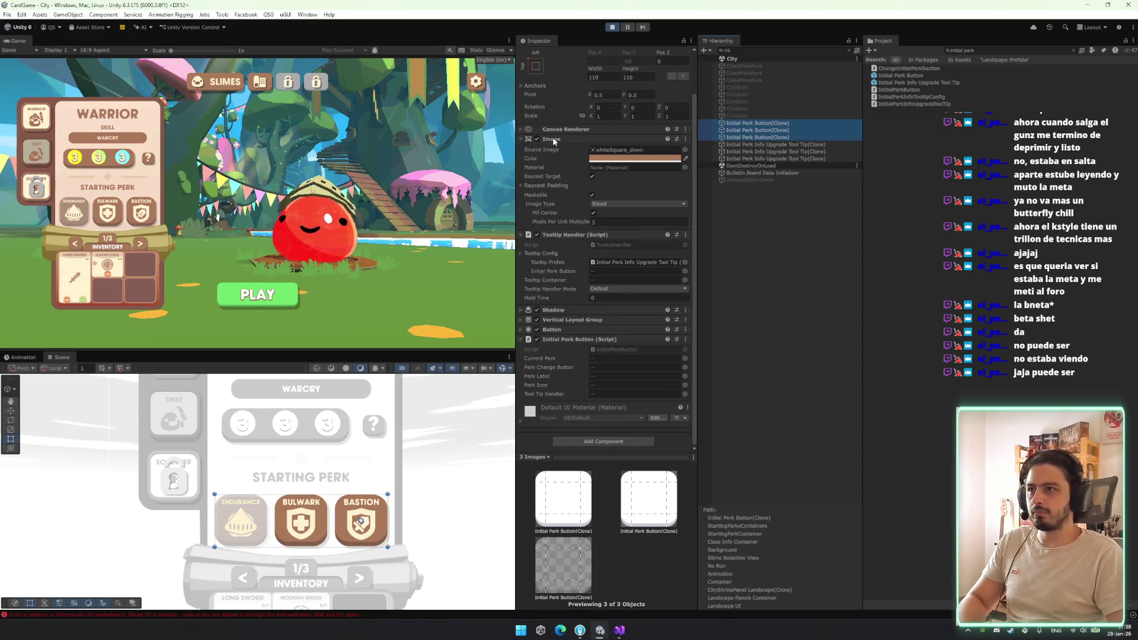
pyautogui.click(574, 329)
pyautogui.scroll(-3, 593, 329)
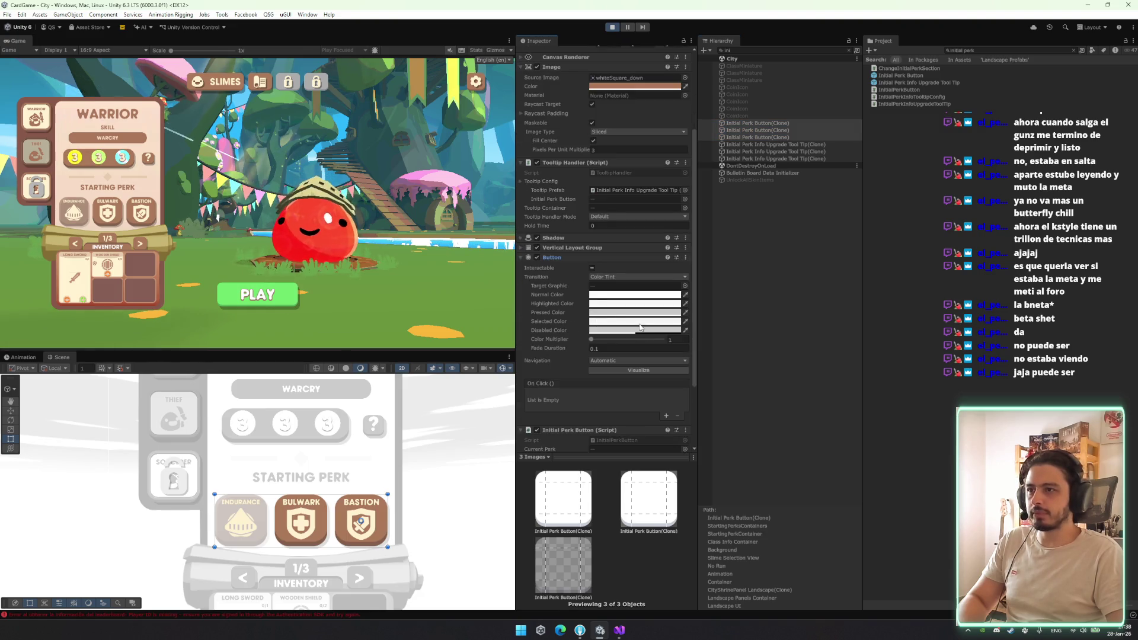
# Copy the clones' Normal Color into their Disabled Color
pyautogui.rightClick(625, 299)
pyautogui.click(638, 300)
pyautogui.rightClick(629, 331)
pyautogui.click(653, 347)
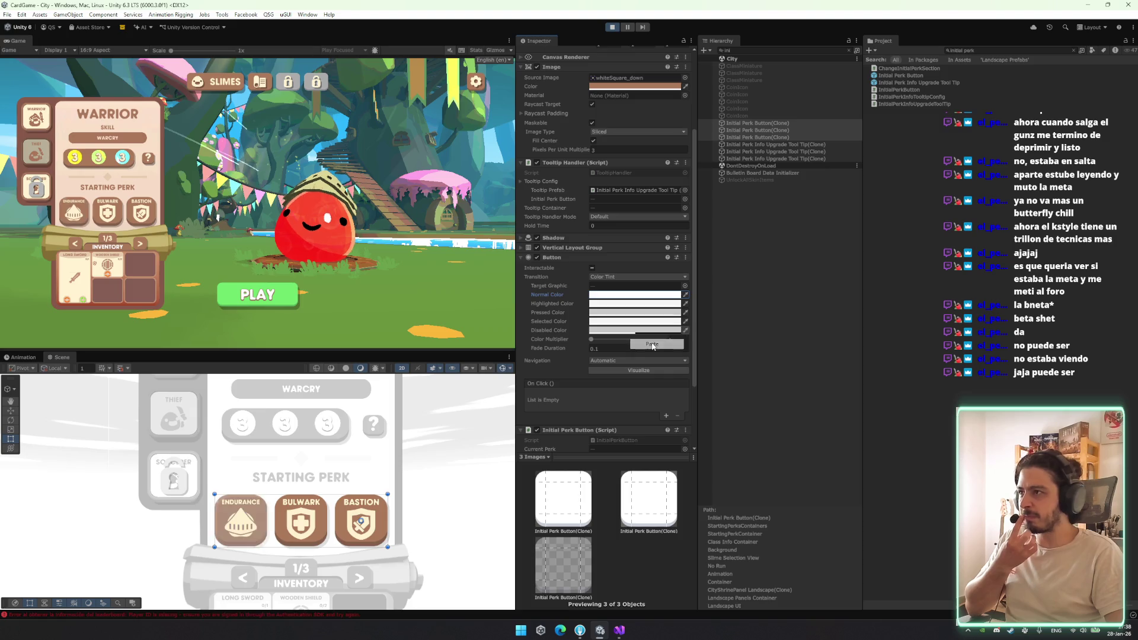
# Set the Normal Color to mid grey 9D9D9D with lowered alpha, testing the faded perks in-game
pyautogui.click(634, 295)
pyautogui.moveTo(658, 353); pyautogui.dragTo(643, 367)
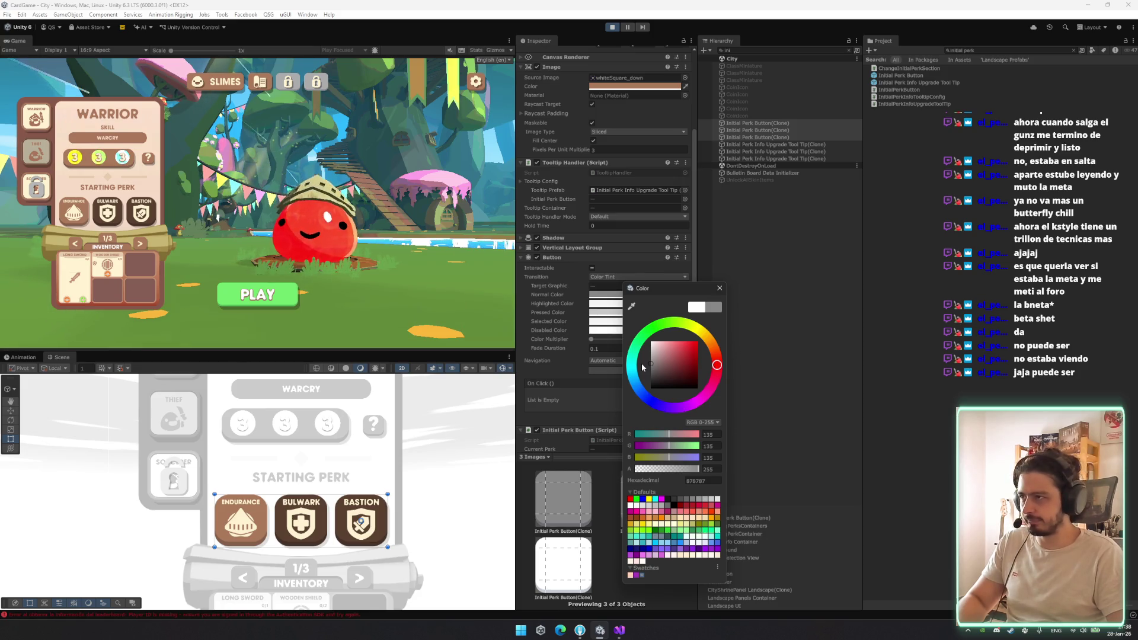
pyautogui.click(126, 208)
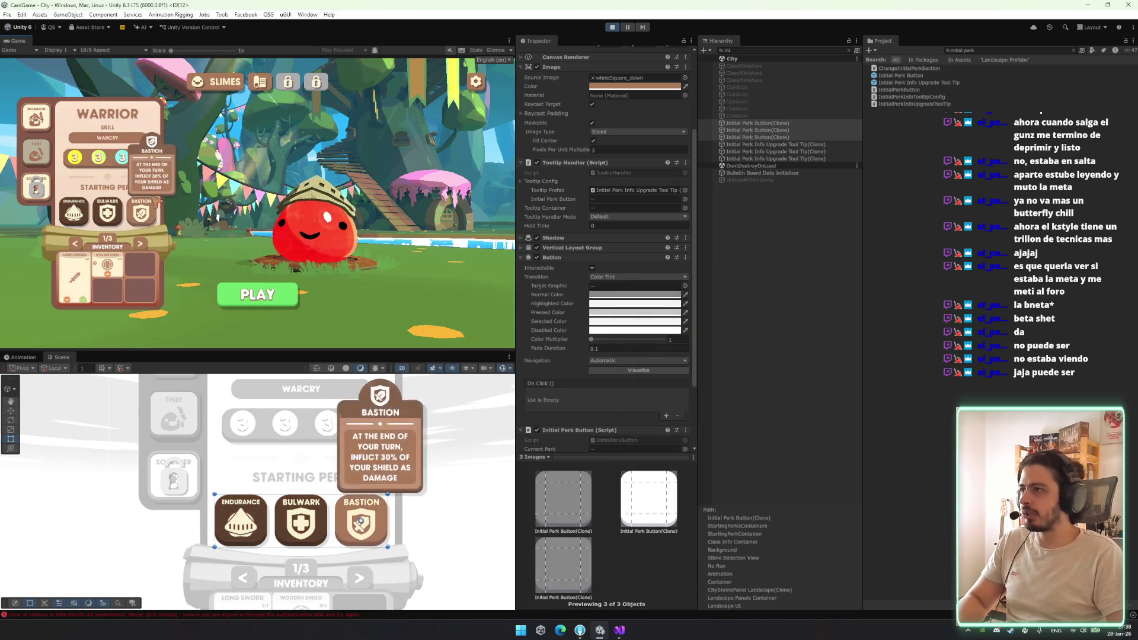
pyautogui.moveTo(143, 215)
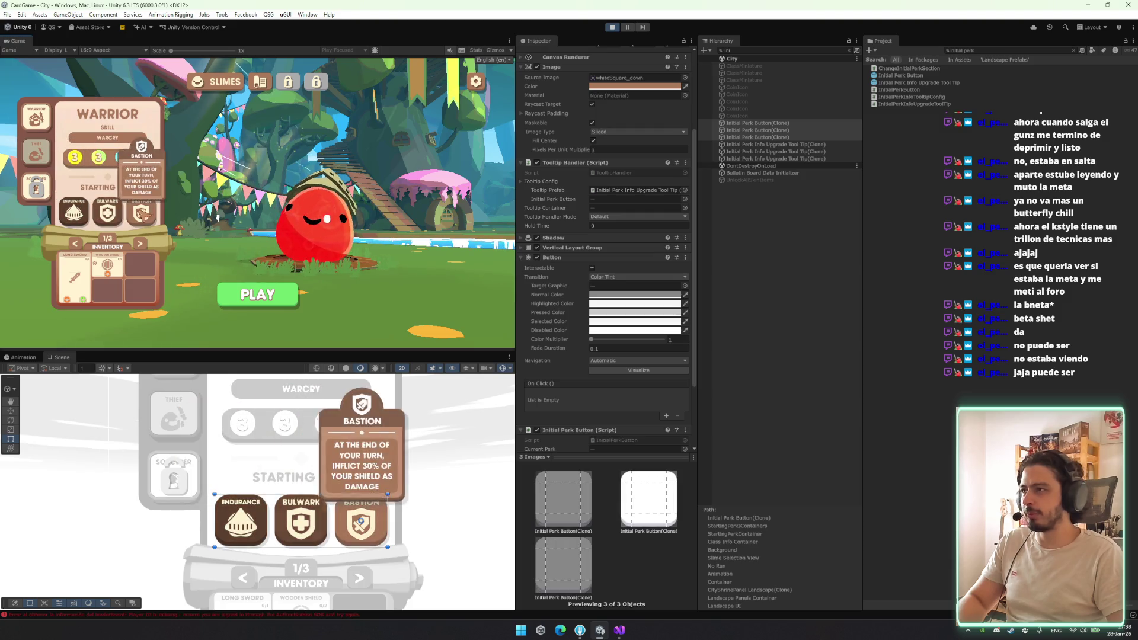
pyautogui.click(634, 295)
pyautogui.moveTo(676, 471)
pyautogui.mouseDown()
pyautogui.moveTo(643, 471)
pyautogui.moveTo(688, 476)
pyautogui.mouseUp()
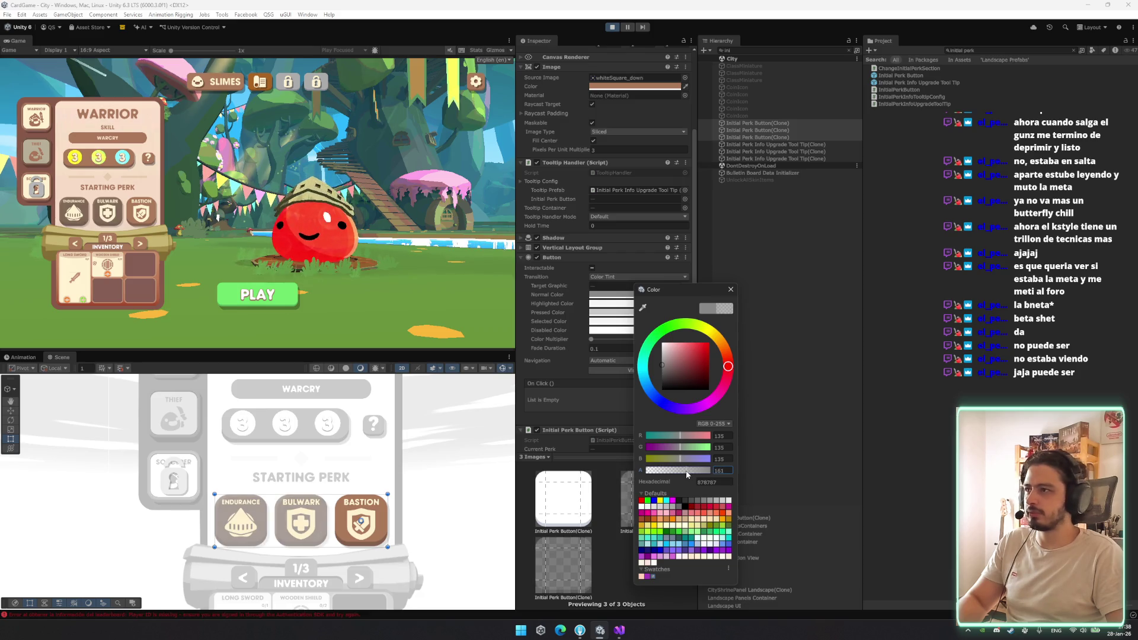
pyautogui.click(666, 387)
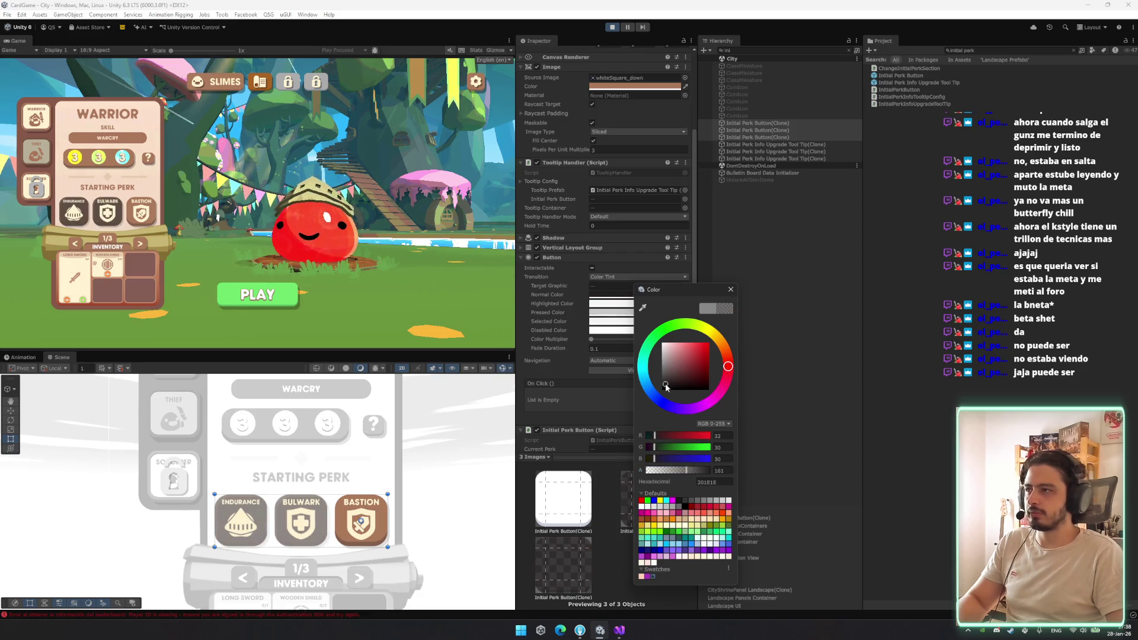
pyautogui.moveTo(667, 386)
pyautogui.mouseDown()
pyautogui.moveTo(661, 337)
pyautogui.moveTo(659, 356)
pyautogui.mouseUp()
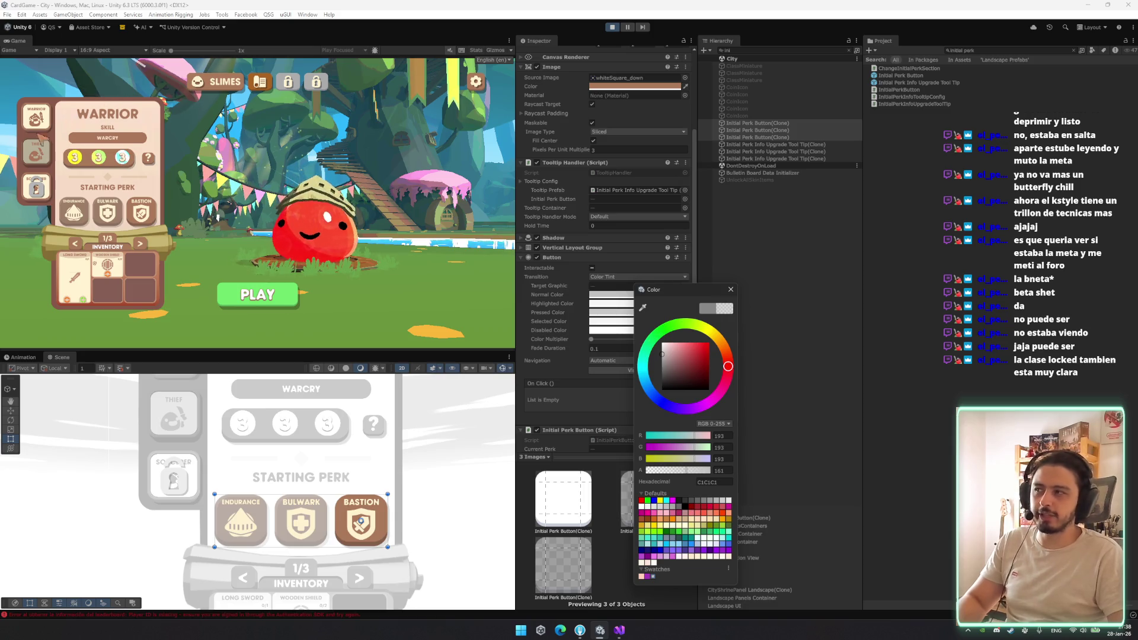
pyautogui.moveTo(662, 356); pyautogui.dragTo(662, 361)
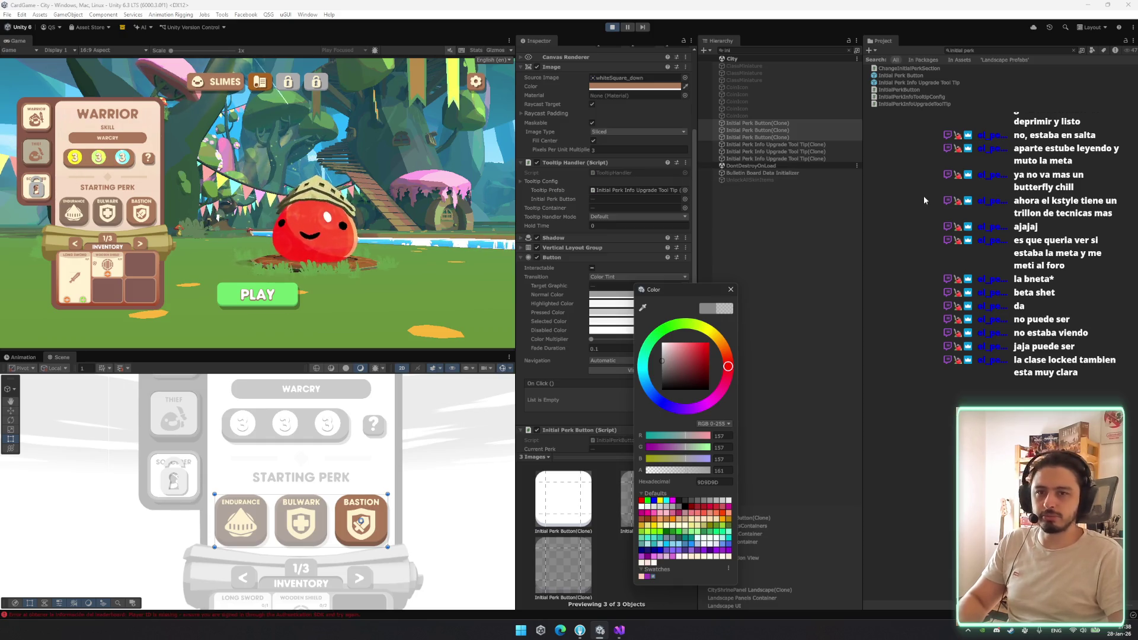
pyautogui.click(83, 214)
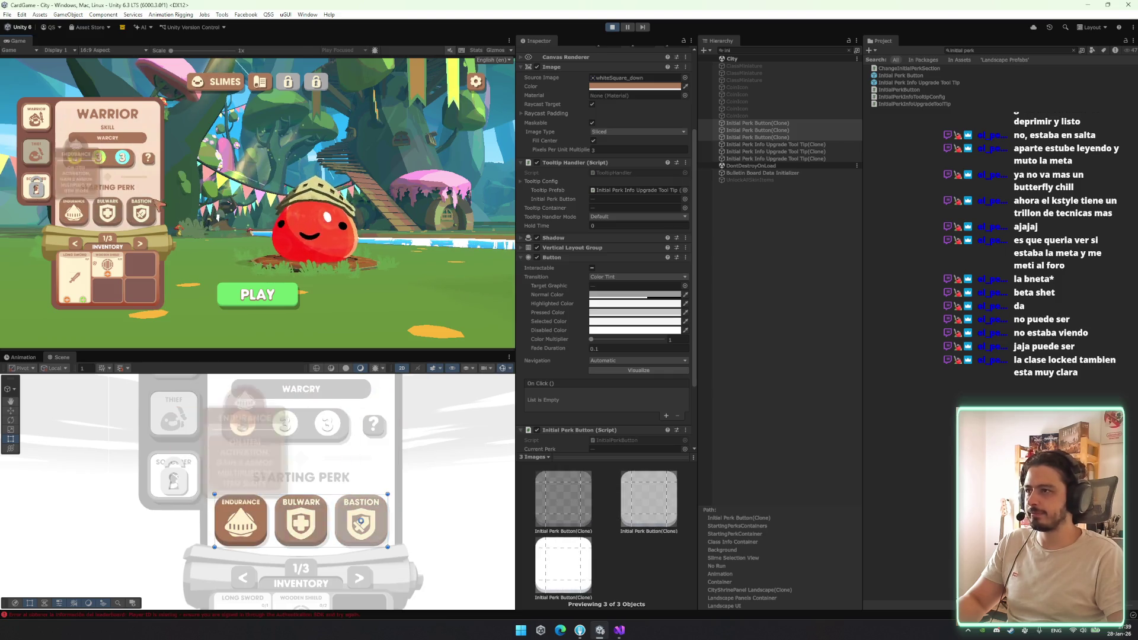
pyautogui.moveTo(119, 219)
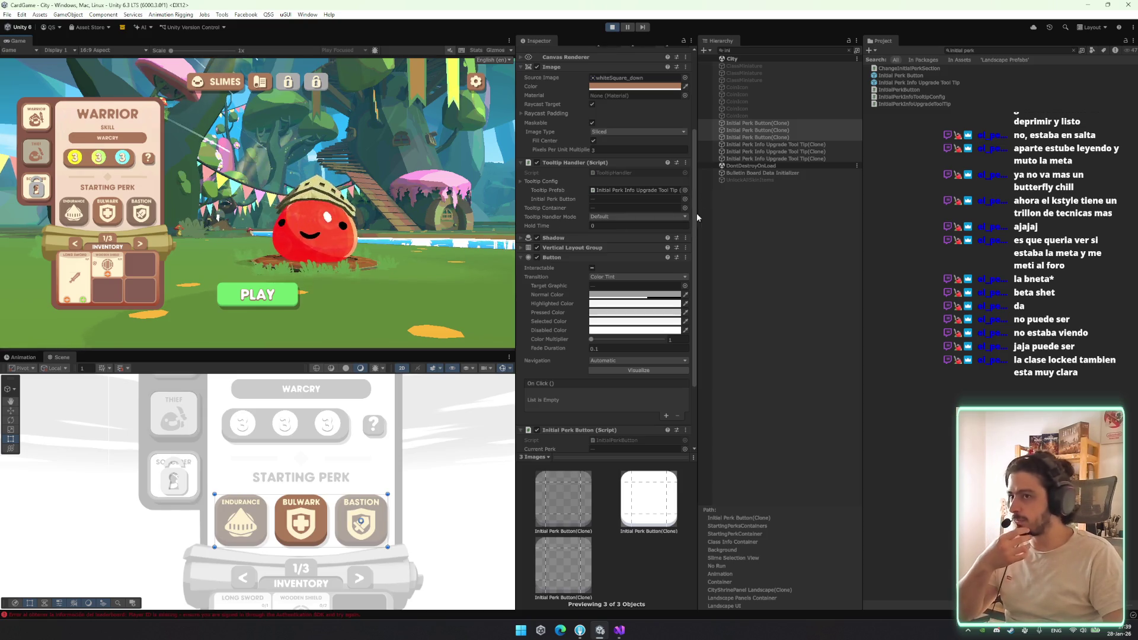
pyautogui.click(645, 330)
# Lower a tint's alpha slightly and try a cyan 00FFBC Highlighted Color, testing on Endurance and Bastion
pyautogui.moveTo(690, 473); pyautogui.dragTo(690, 473)
pyautogui.click(322, 307)
pyautogui.click(73, 213)
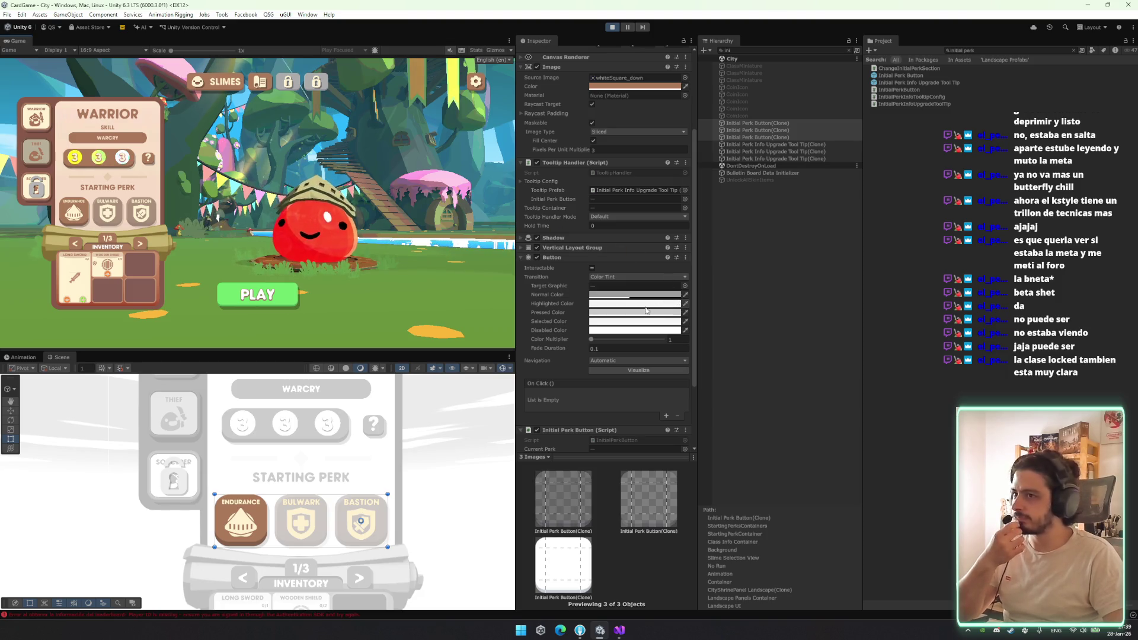
pyautogui.click(621, 304)
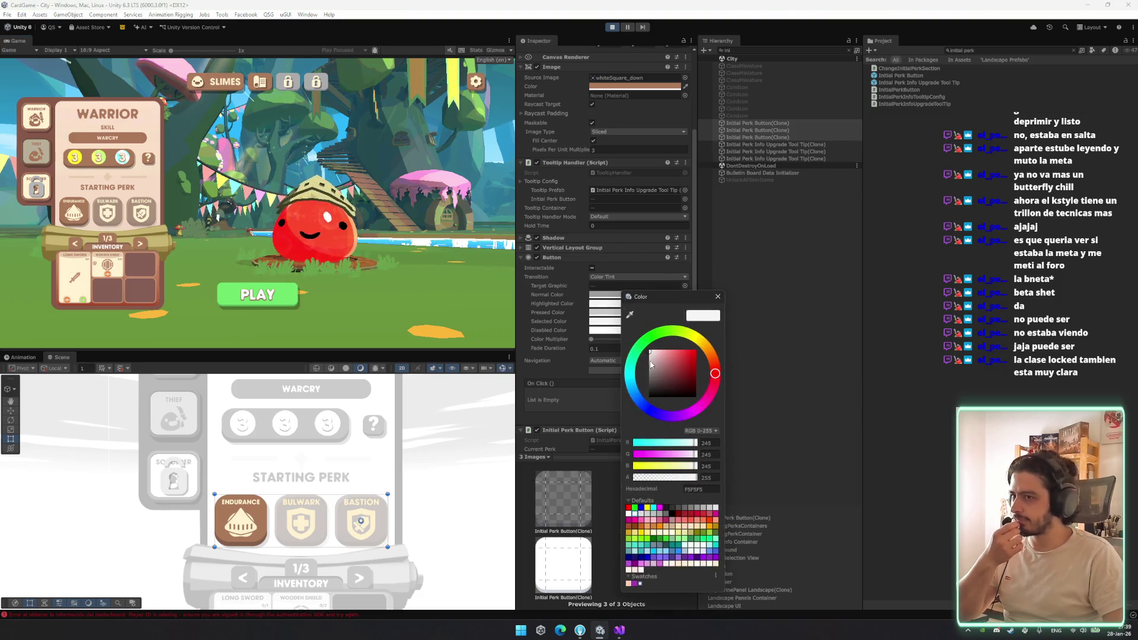
pyautogui.moveTo(652, 371)
pyautogui.mouseDown()
pyautogui.moveTo(648, 386)
pyautogui.moveTo(696, 350)
pyautogui.mouseUp()
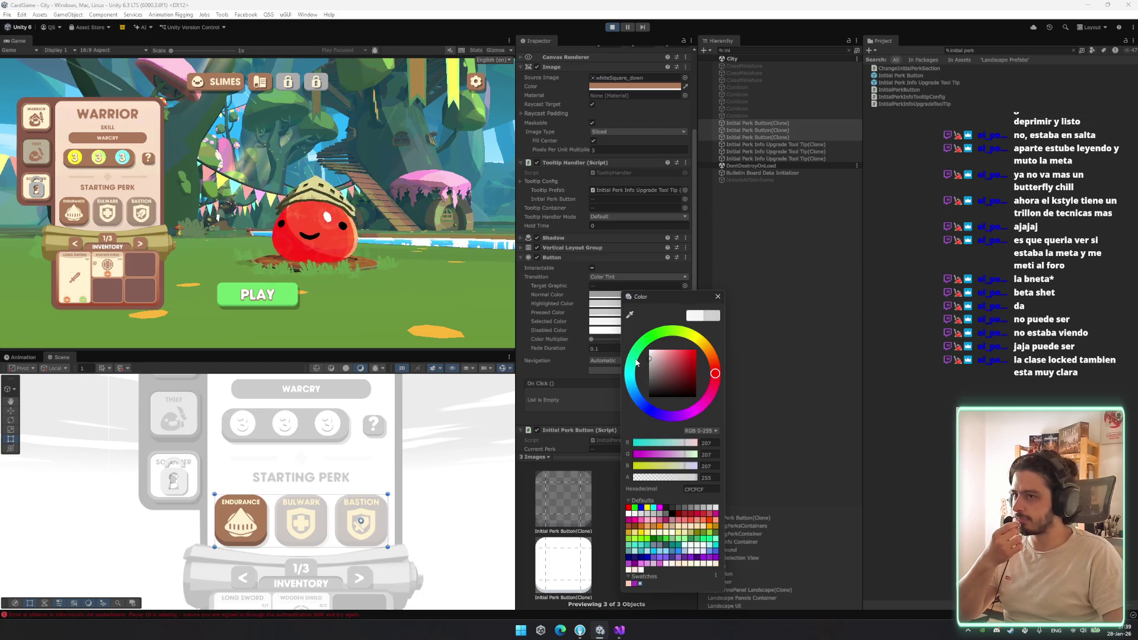
pyautogui.click(632, 361)
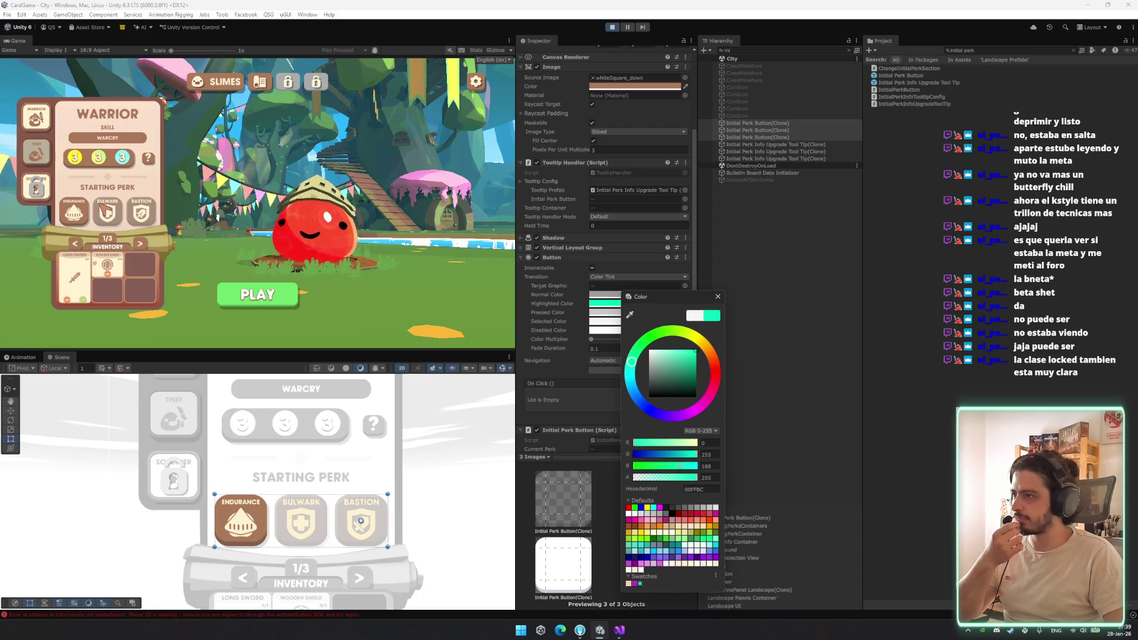
pyautogui.click(718, 297)
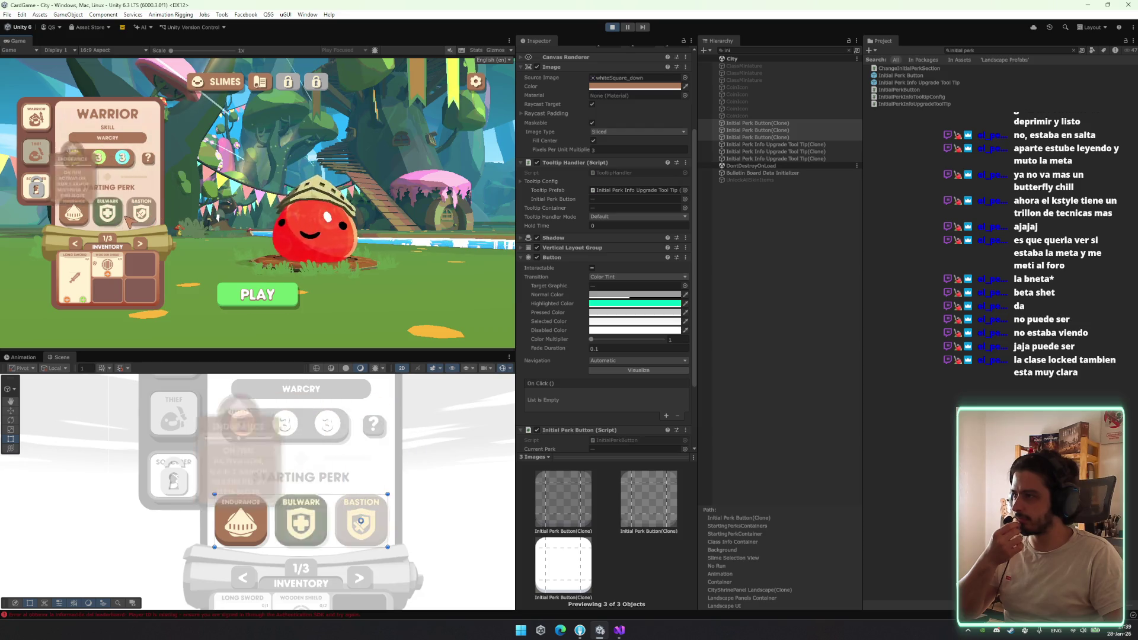
pyautogui.click(141, 213)
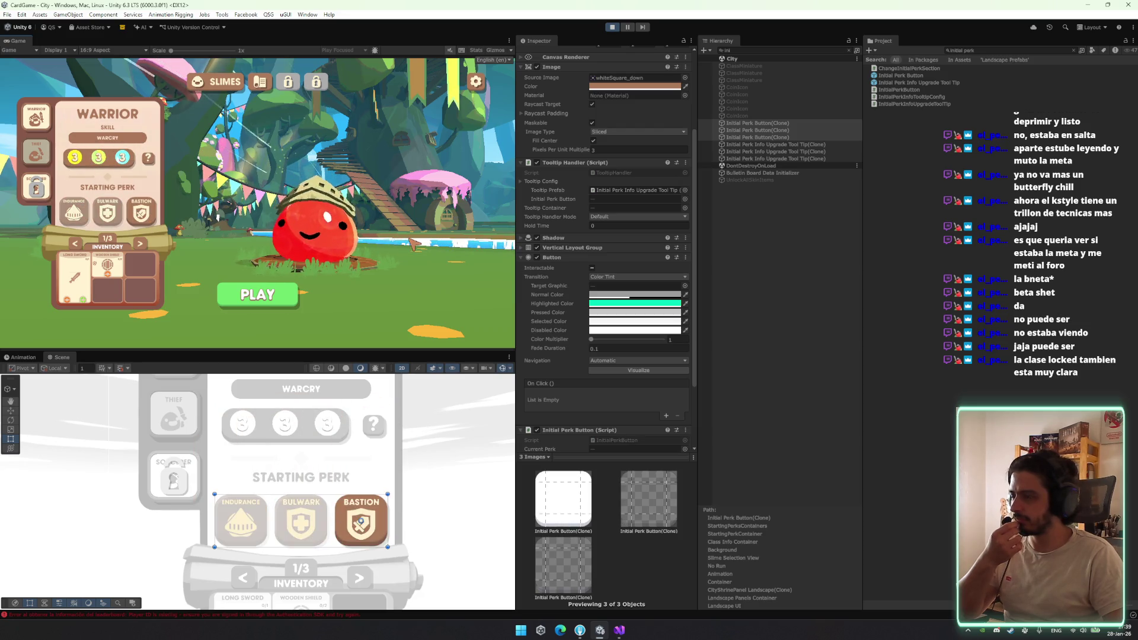
# Change the Highlighted Color to dark grey 505050 after testing the hover in-game
pyautogui.click(653, 308)
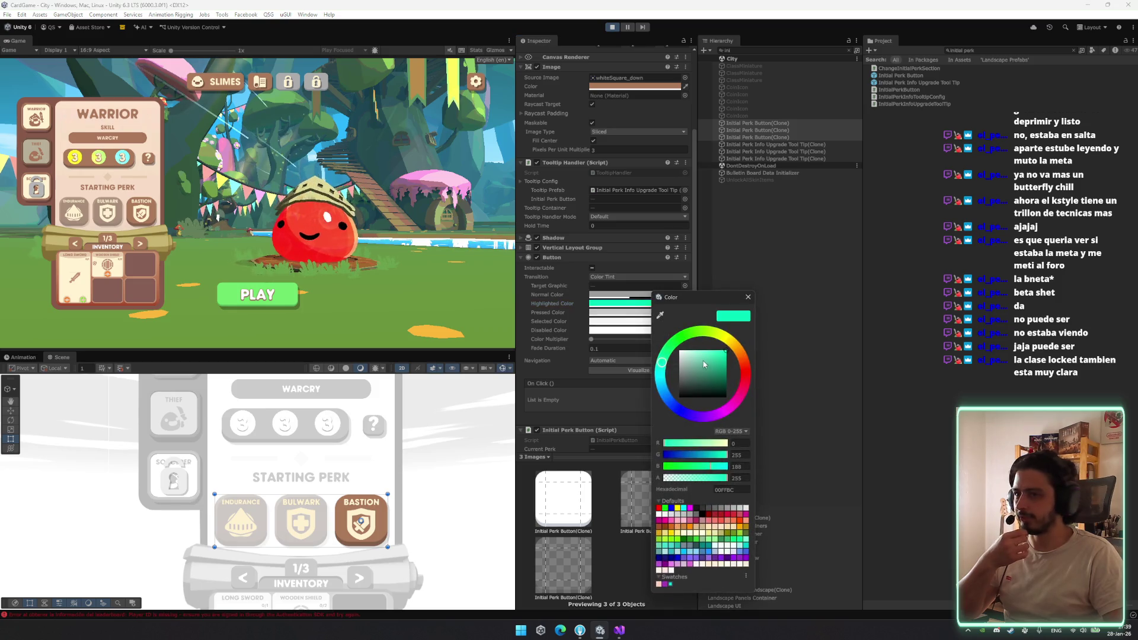
pyautogui.click(107, 213)
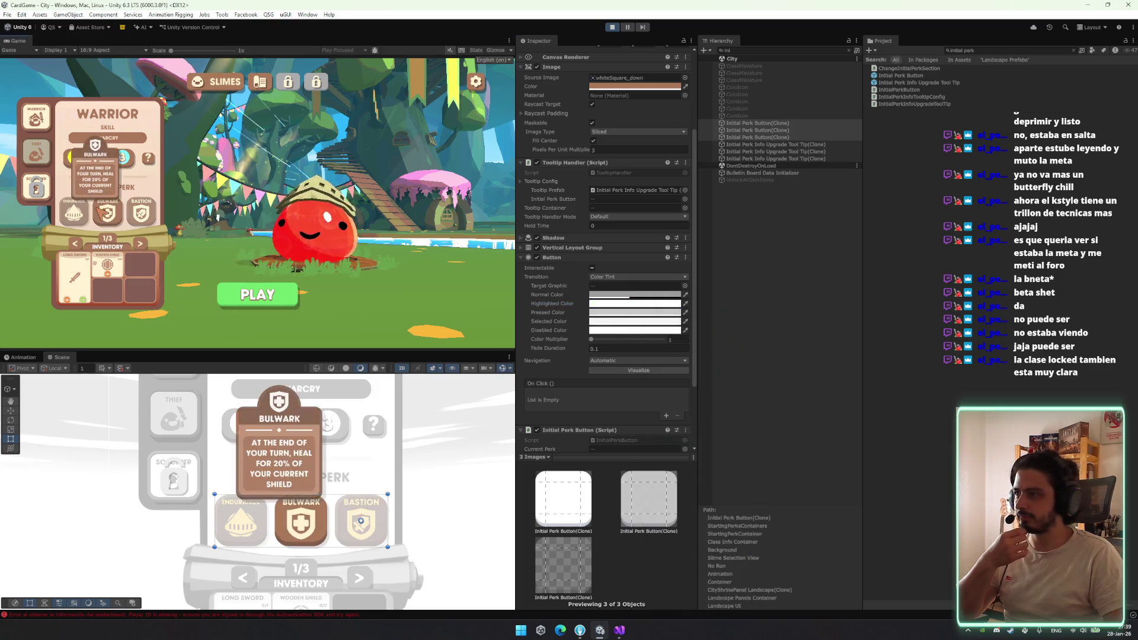
pyautogui.click(632, 307)
pyautogui.moveTo(659, 356); pyautogui.dragTo(650, 388)
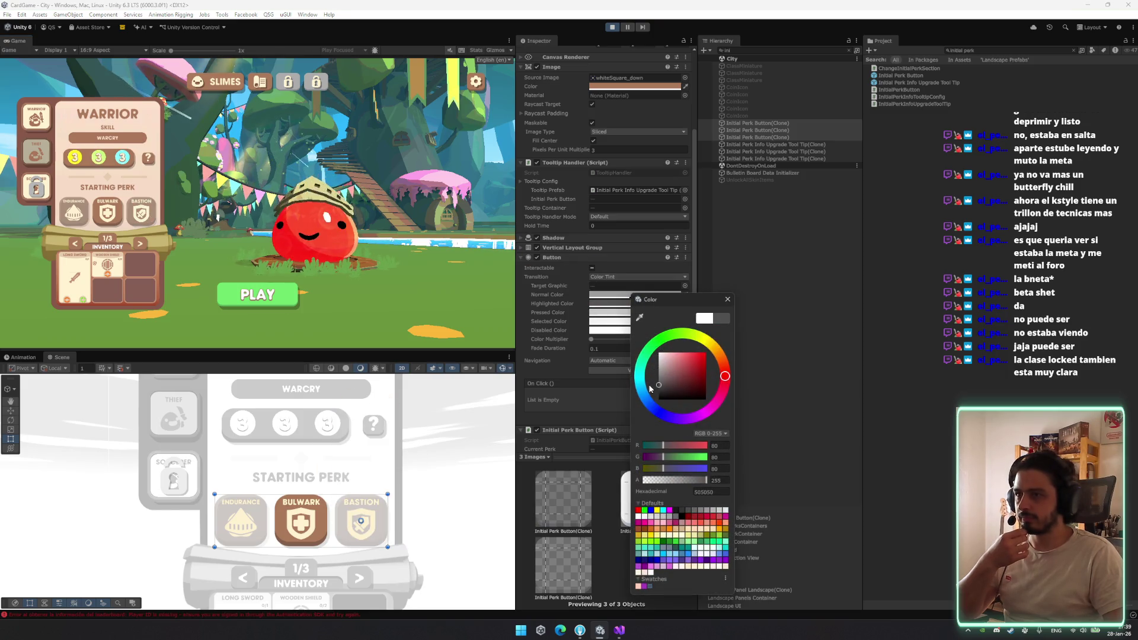
pyautogui.click(728, 299)
pyautogui.rightClick(593, 304)
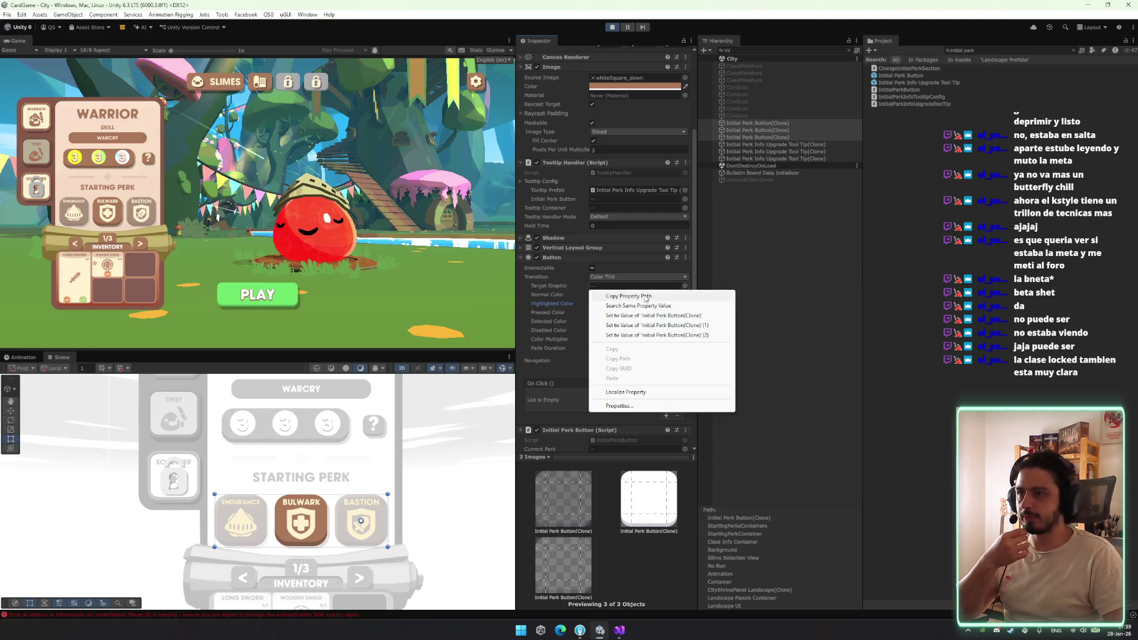
pyautogui.click(803, 288)
pyautogui.click(757, 122)
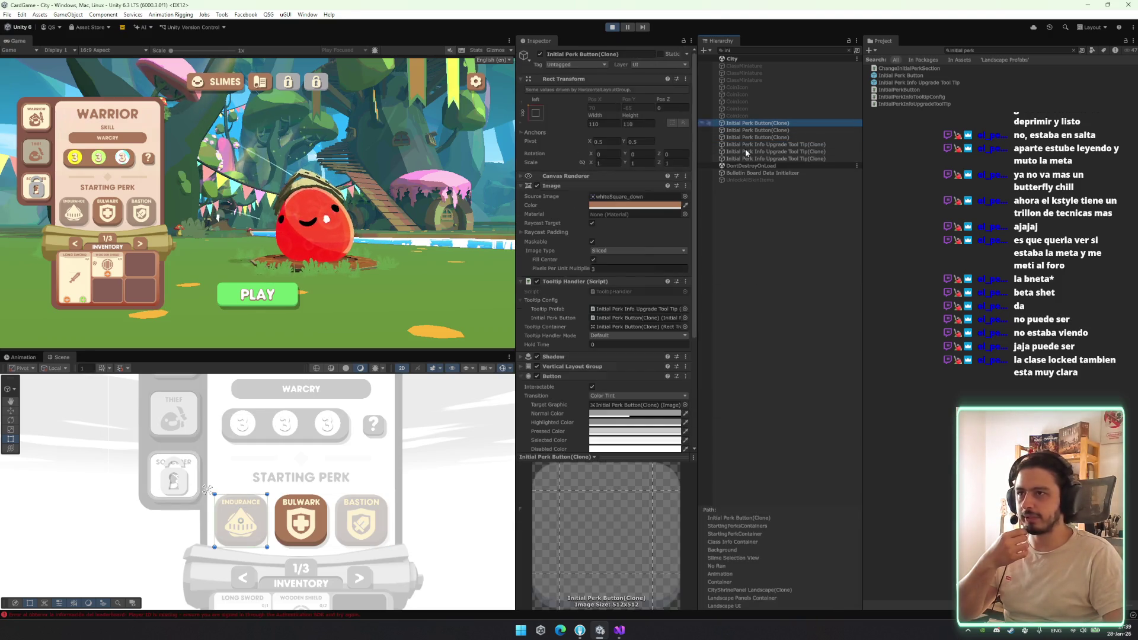
# Inspect the highlight tint, then hover the starting perks' tooltips and choose Endurance in-game
pyautogui.rightClick(638, 423)
pyautogui.click(638, 423)
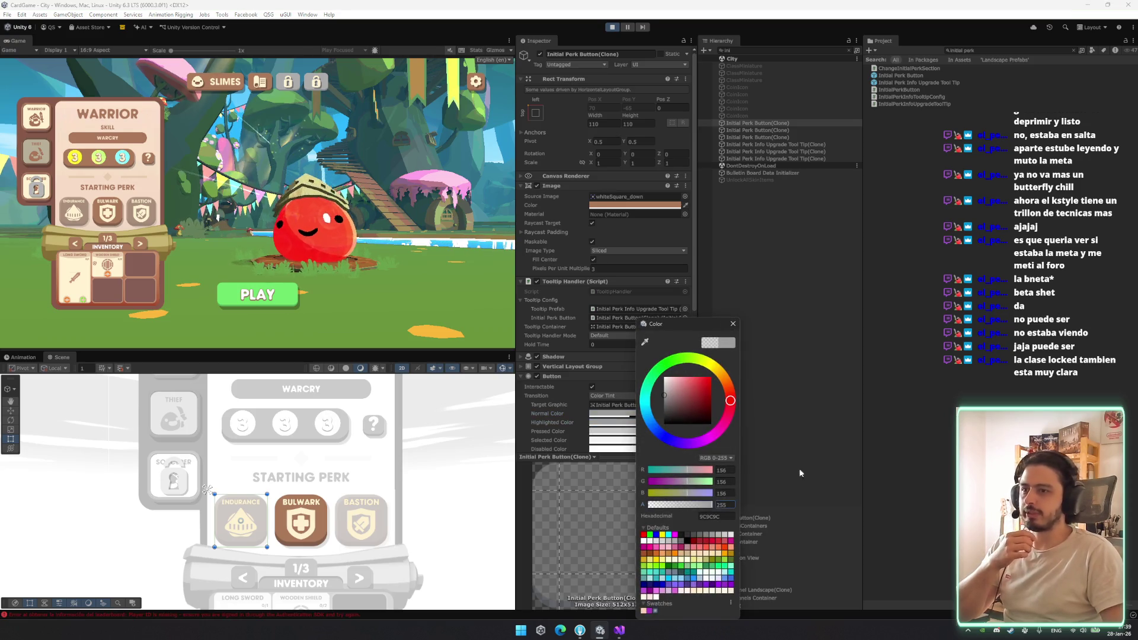
pyautogui.click(735, 326)
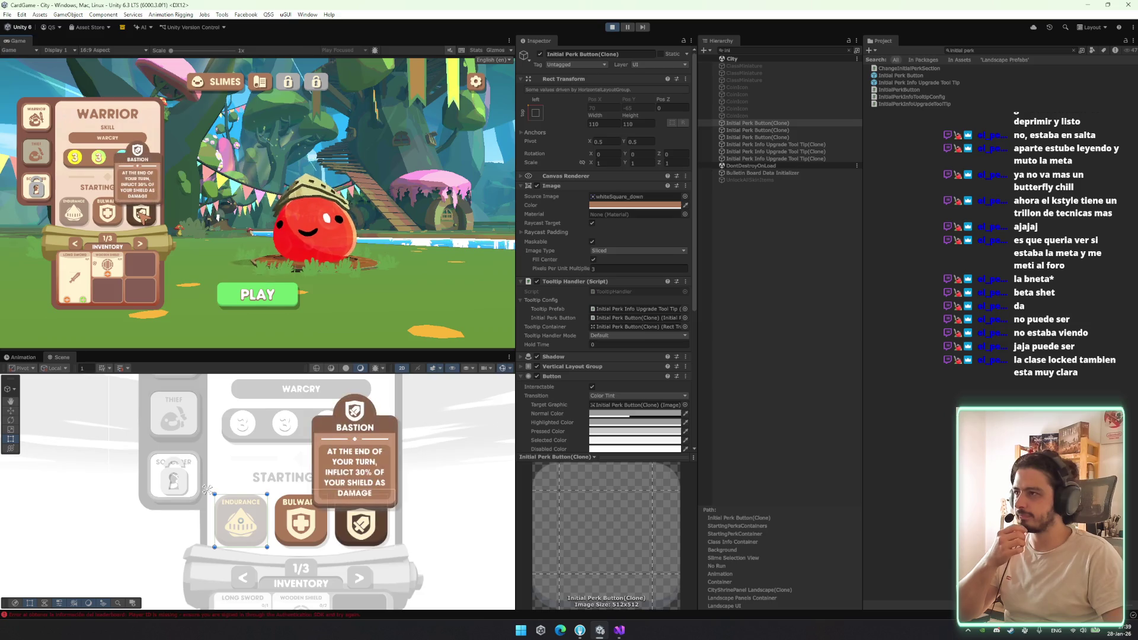
pyautogui.moveTo(83, 208)
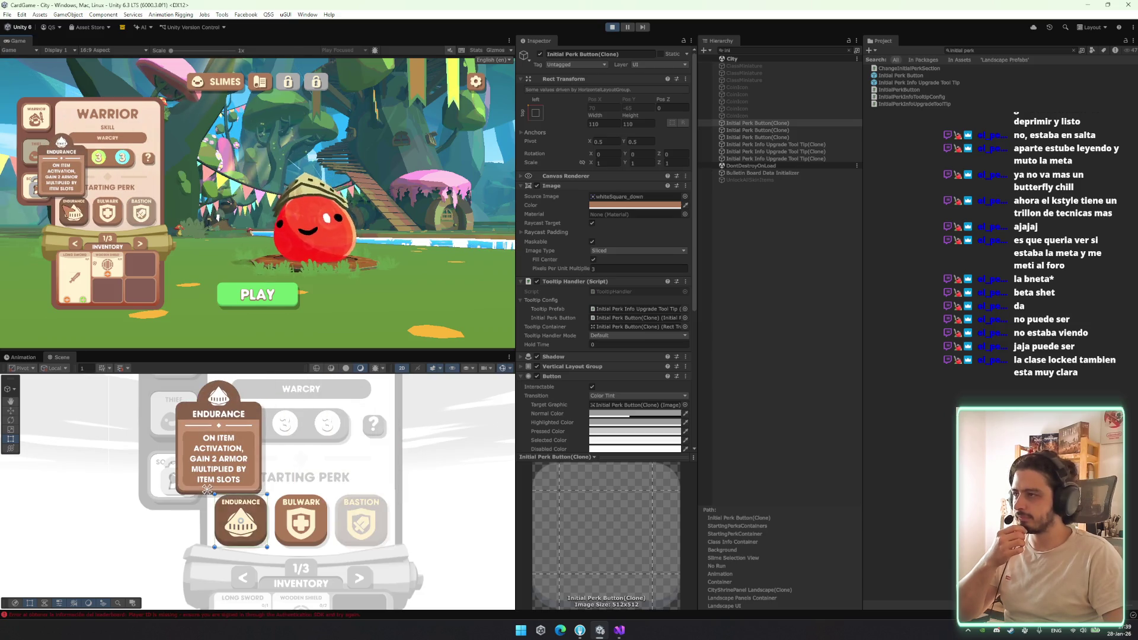
pyautogui.moveTo(142, 208)
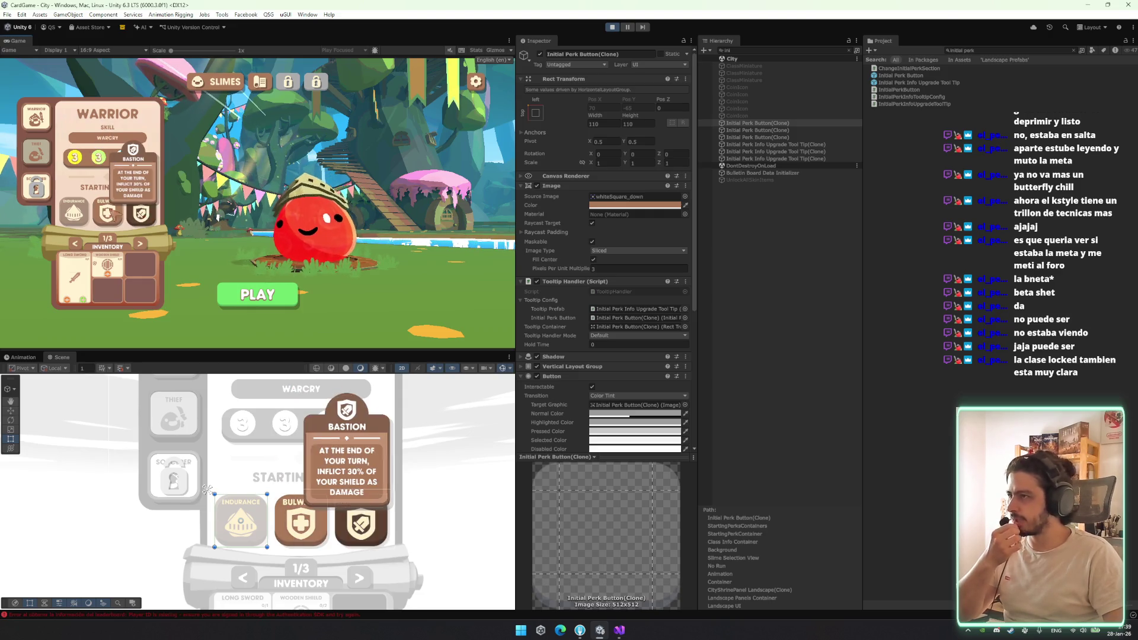
pyautogui.click(73, 212)
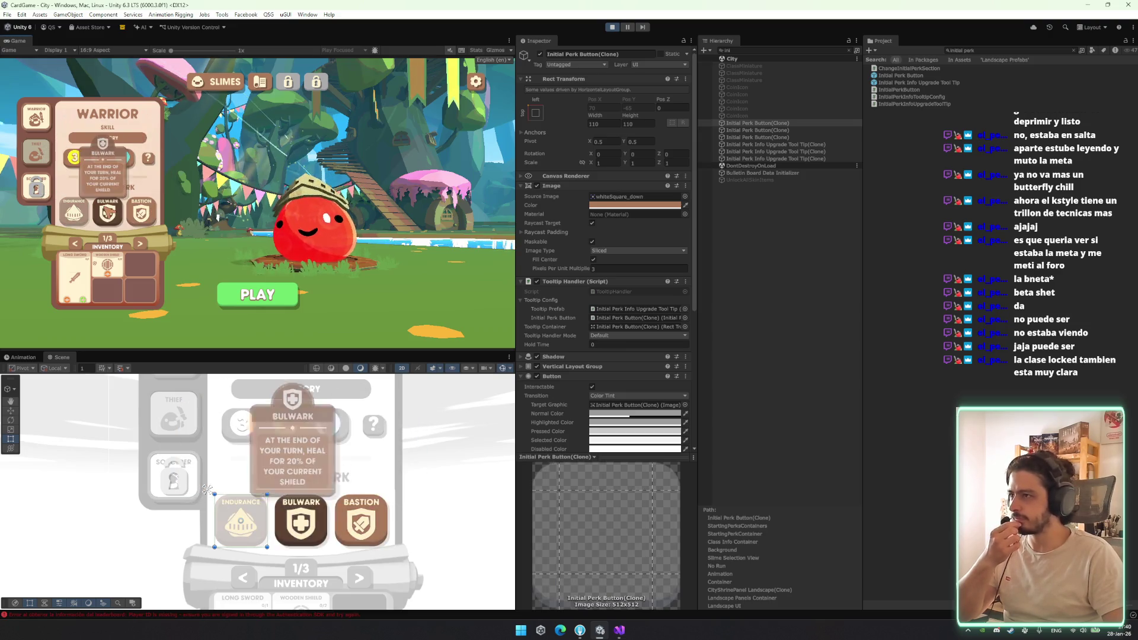
pyautogui.rightClick(12, 44)
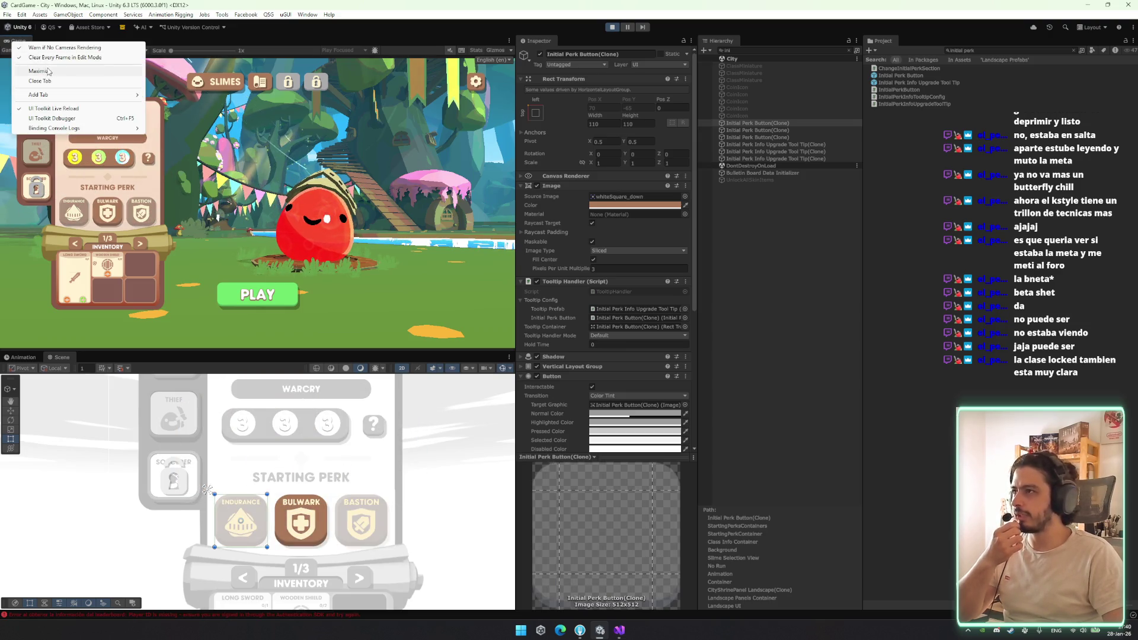
# Maximize the Game view and test selecting Endurance and Bulwark and their tooltips
pyautogui.click(30, 46)
pyautogui.moveTo(363, 344)
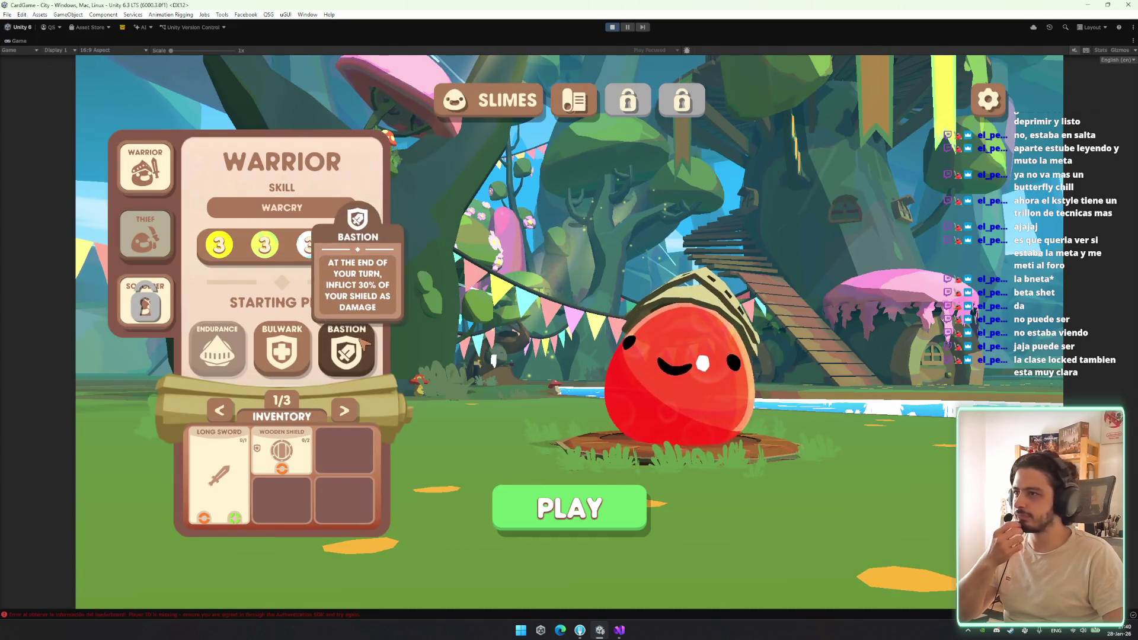
pyautogui.click(217, 351)
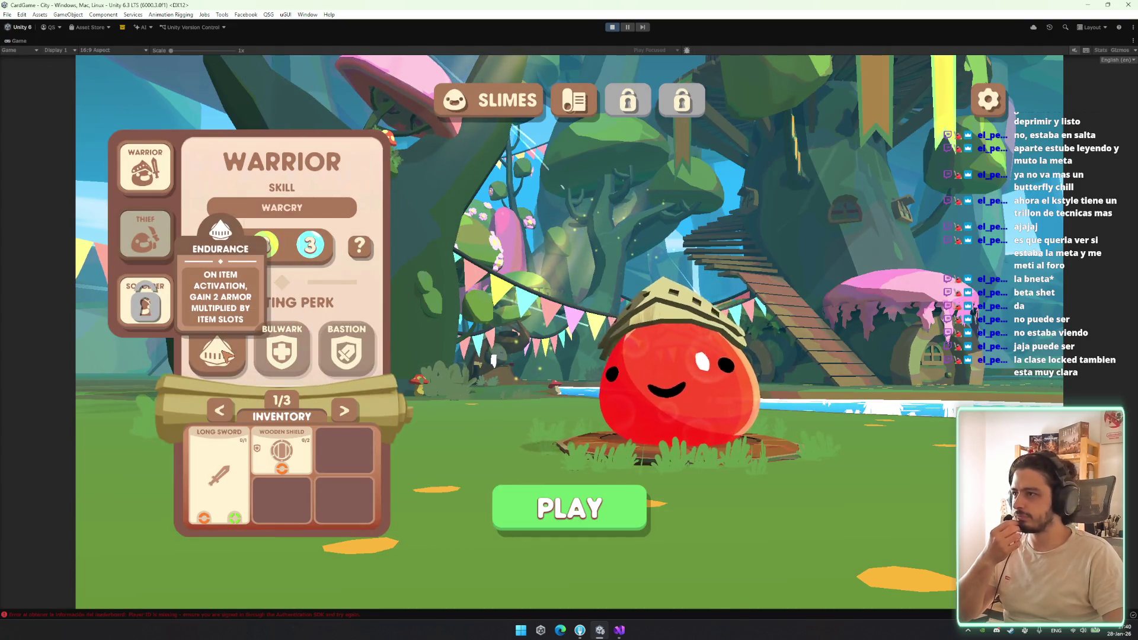
pyautogui.click(282, 351)
pyautogui.moveTo(208, 354)
pyautogui.moveTo(293, 354)
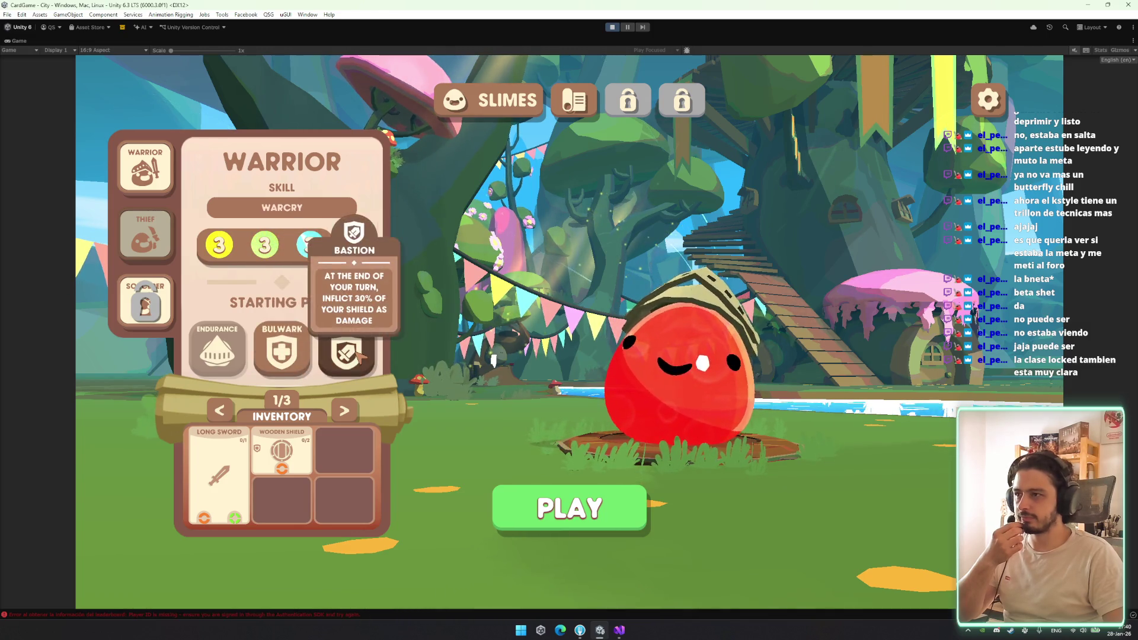
pyautogui.moveTo(333, 365)
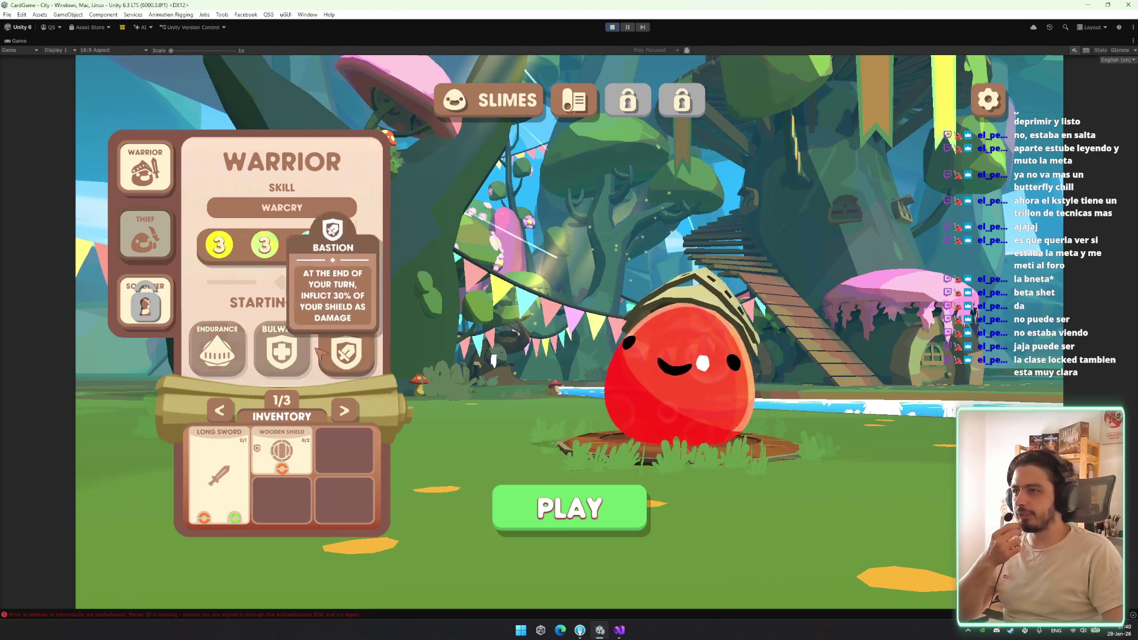
# Reselect Bulwark, switch the starting perk to Endurance, and restore the full editor layout
pyautogui.click(279, 350)
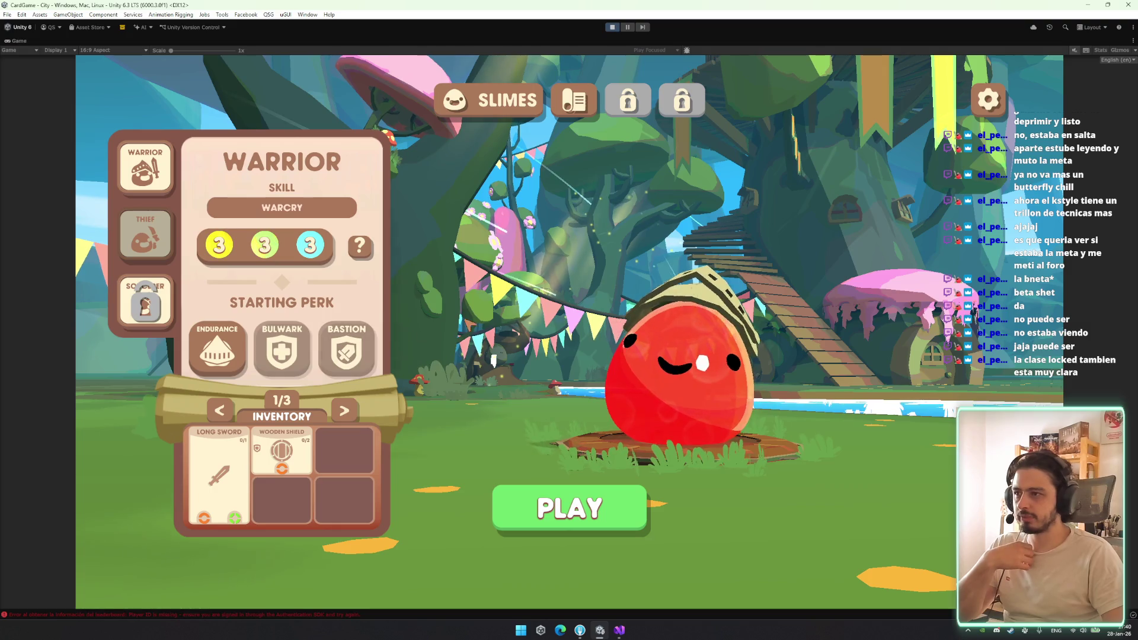
pyautogui.click(282, 351)
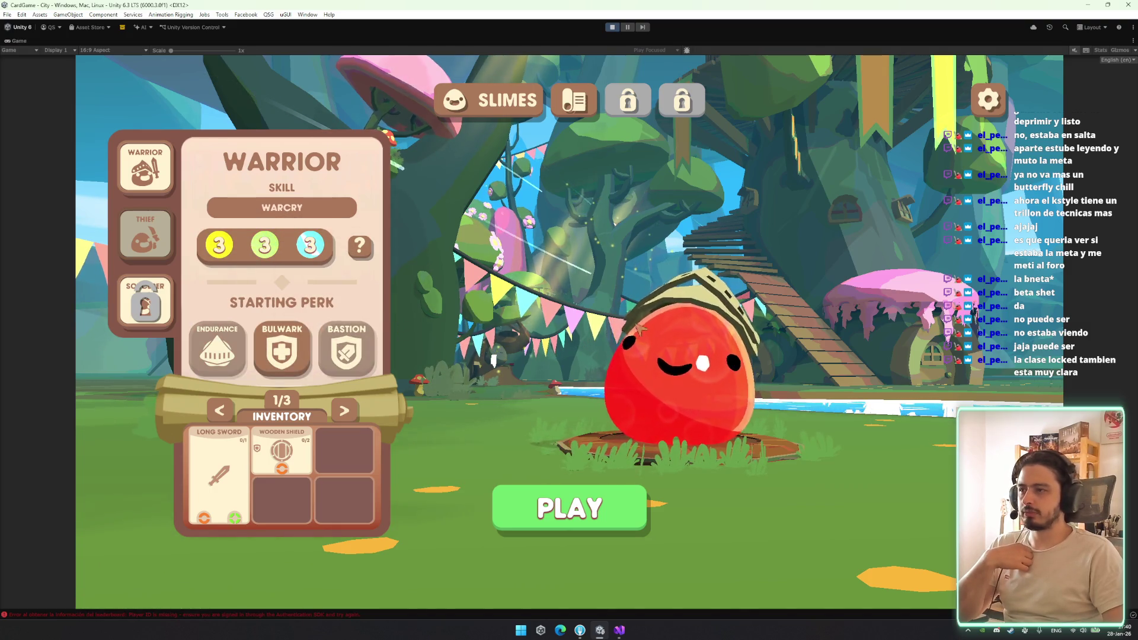
pyautogui.click(217, 351)
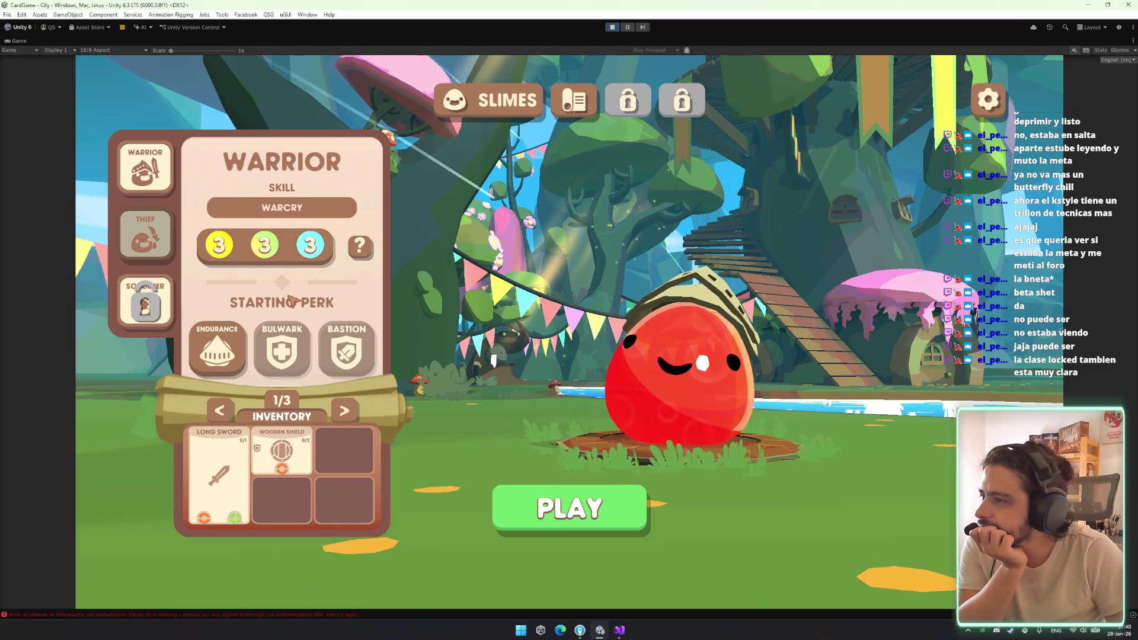
pyautogui.moveTo(222, 365)
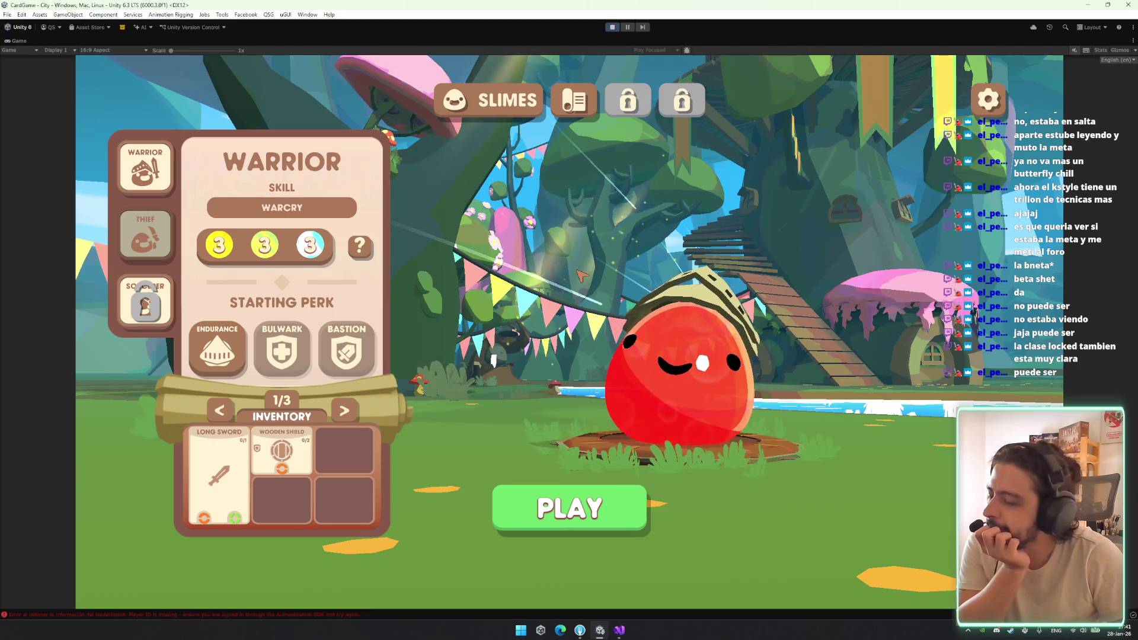
pyautogui.rightClick(18, 40)
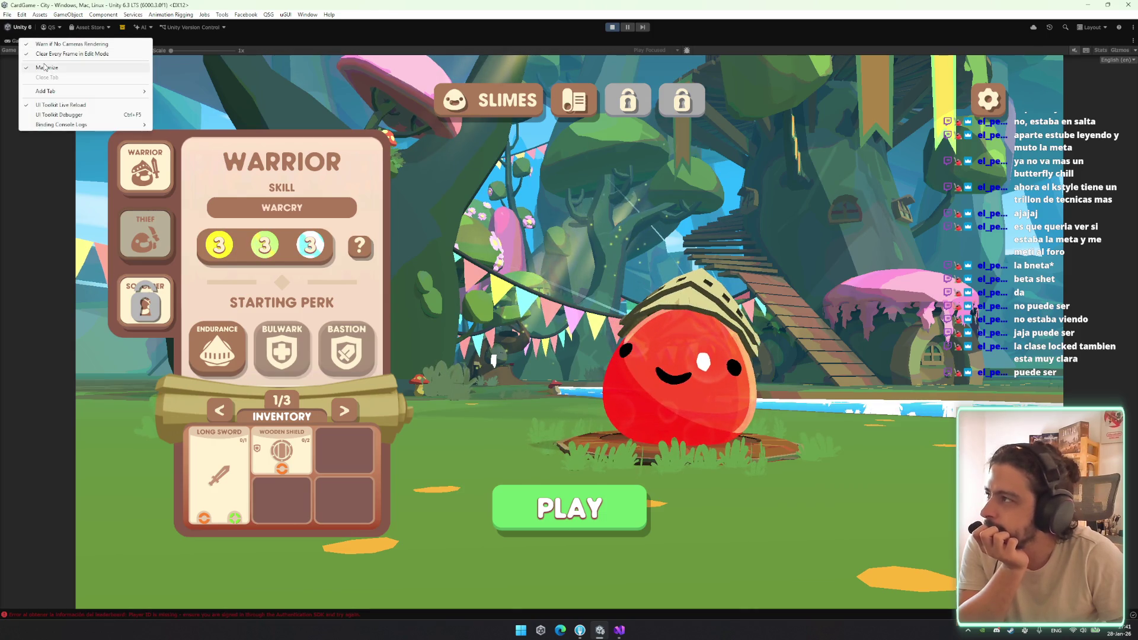
pyautogui.click(45, 67)
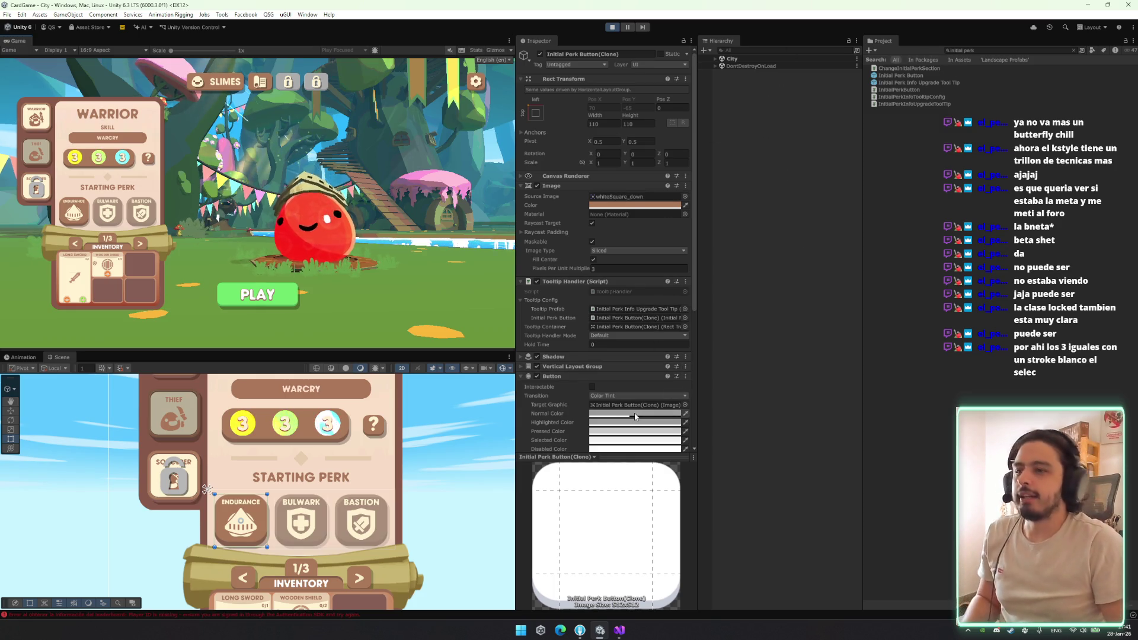
# Copy the white Disabled Color into the Normal, Highlighted and Pressed colours, then show the Thief class
pyautogui.scroll(-3, 635, 416)
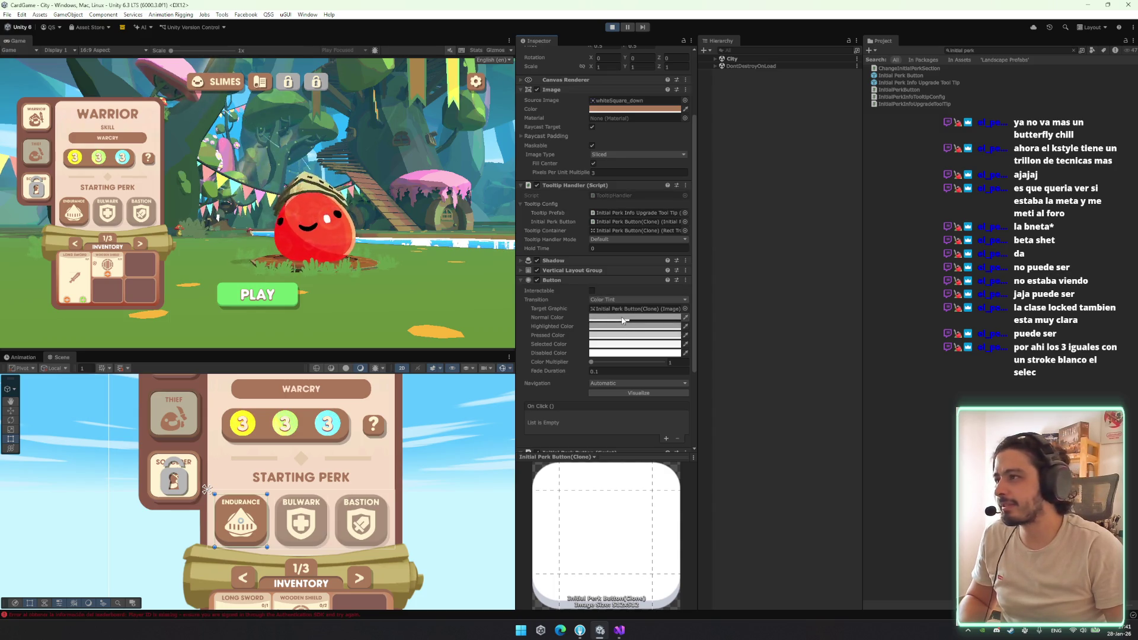
pyautogui.rightClick(633, 355)
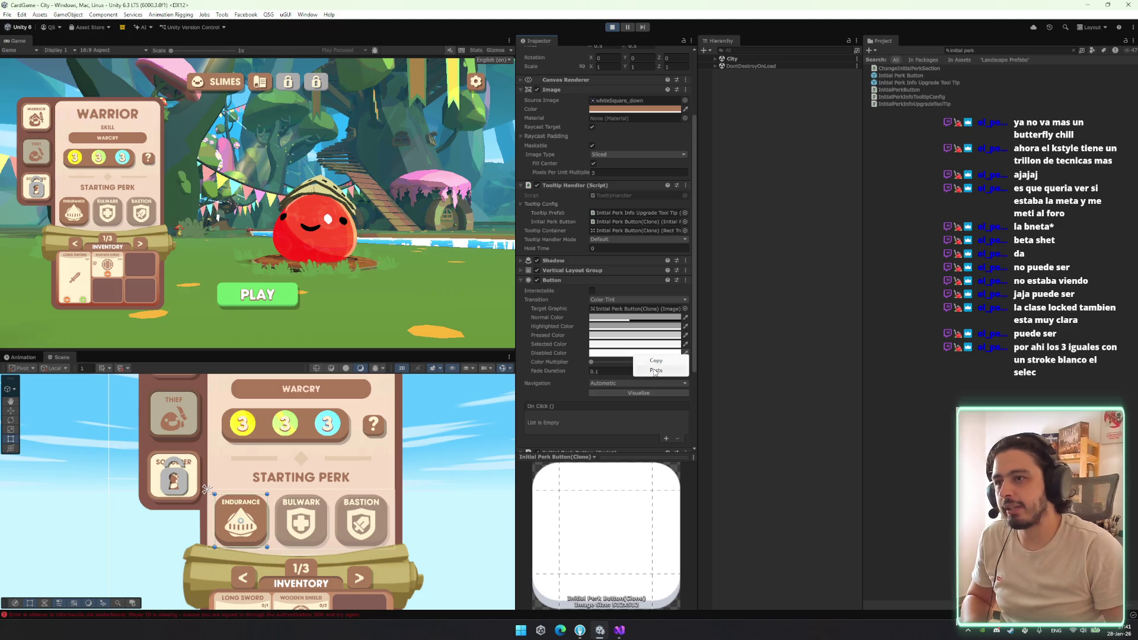
pyautogui.click(656, 361)
pyautogui.rightClick(635, 318)
pyautogui.click(655, 332)
pyautogui.rightClick(635, 328)
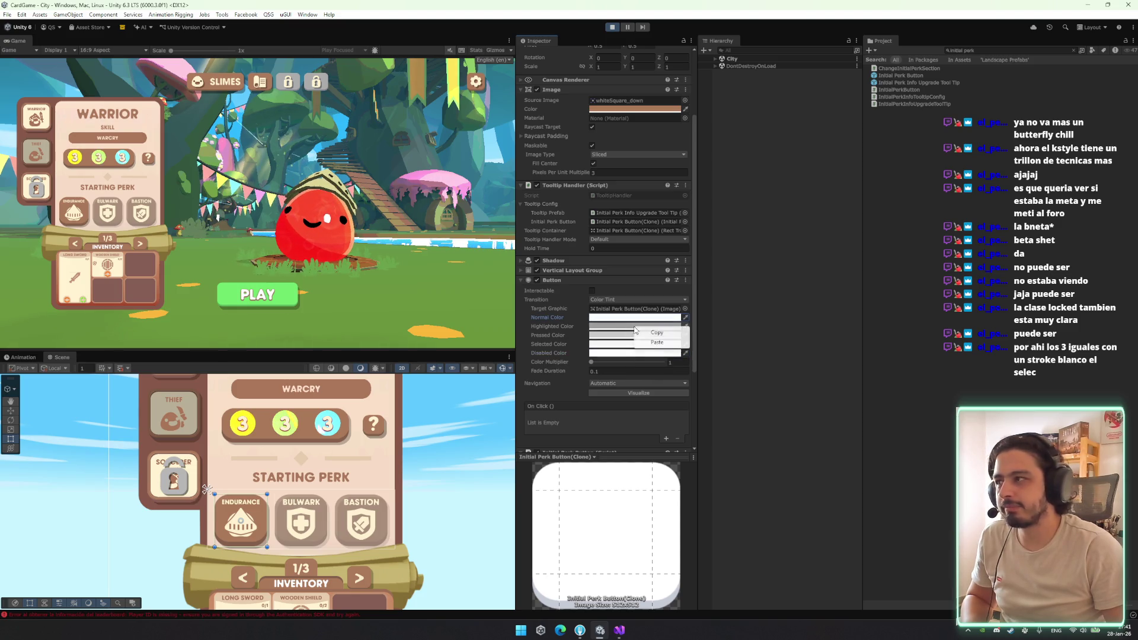
pyautogui.click(656, 342)
pyautogui.rightClick(646, 336)
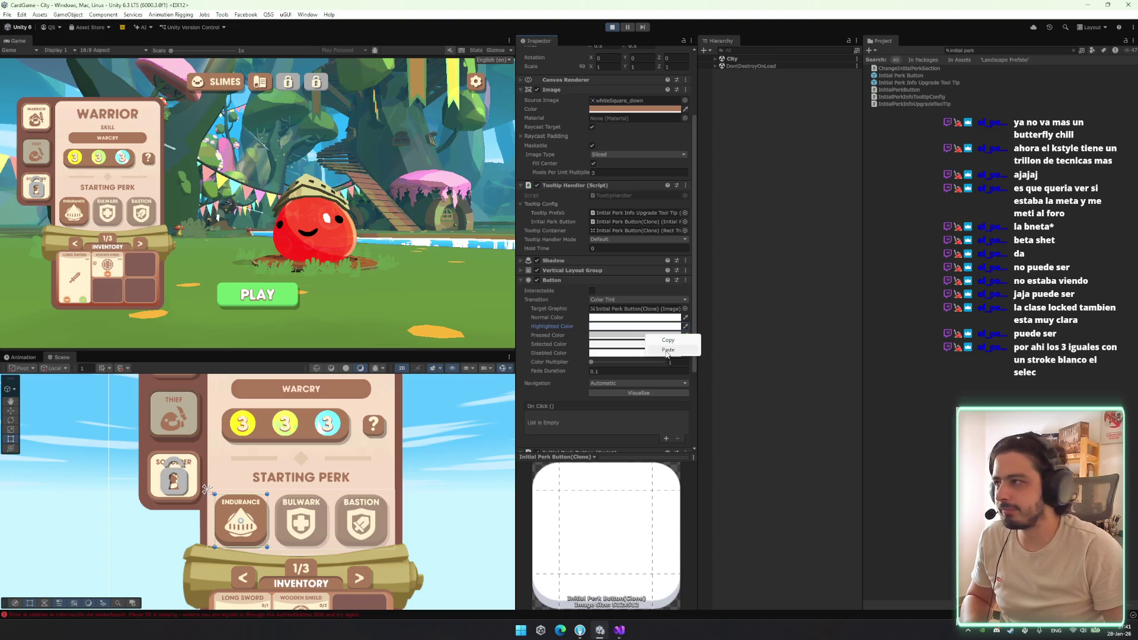
pyautogui.click(668, 352)
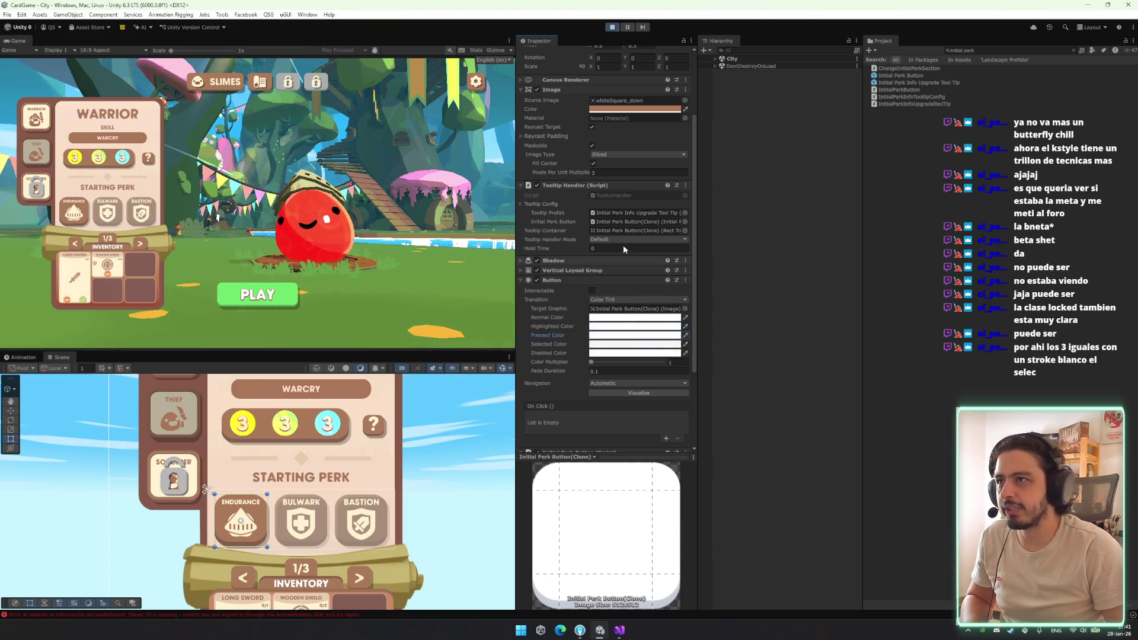
pyautogui.scroll(3, 623, 243)
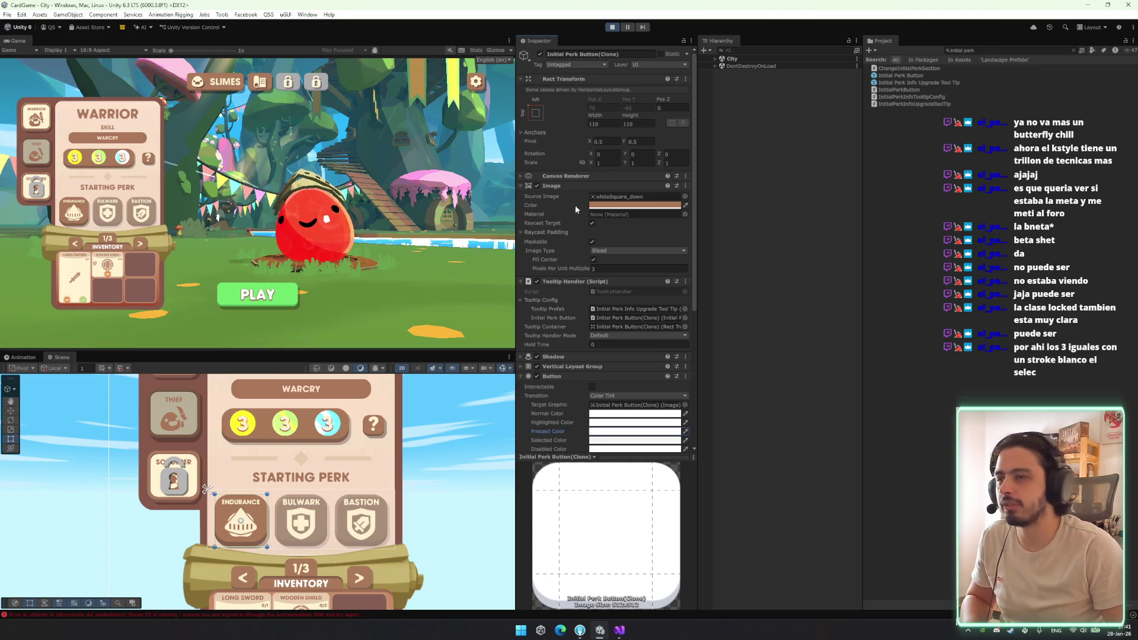
pyautogui.click(46, 148)
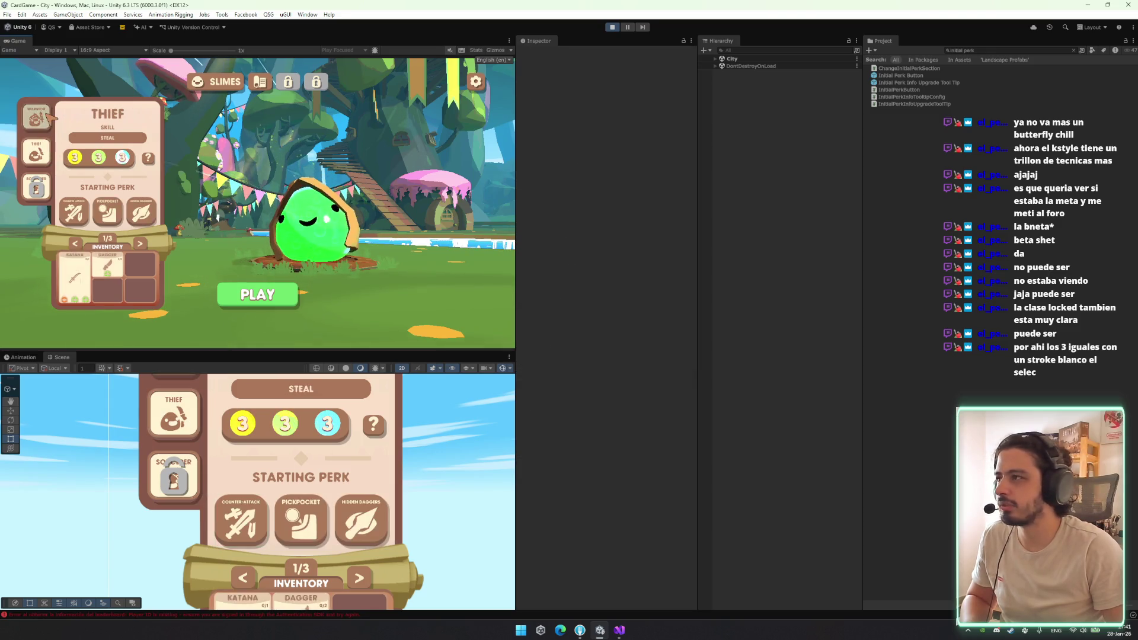
# Switch back to Warrior and inspect the Initial Perk Button and tooltip prefabs in the Project
pyautogui.click(36, 117)
pyautogui.click(975, 76)
pyautogui.click(107, 217)
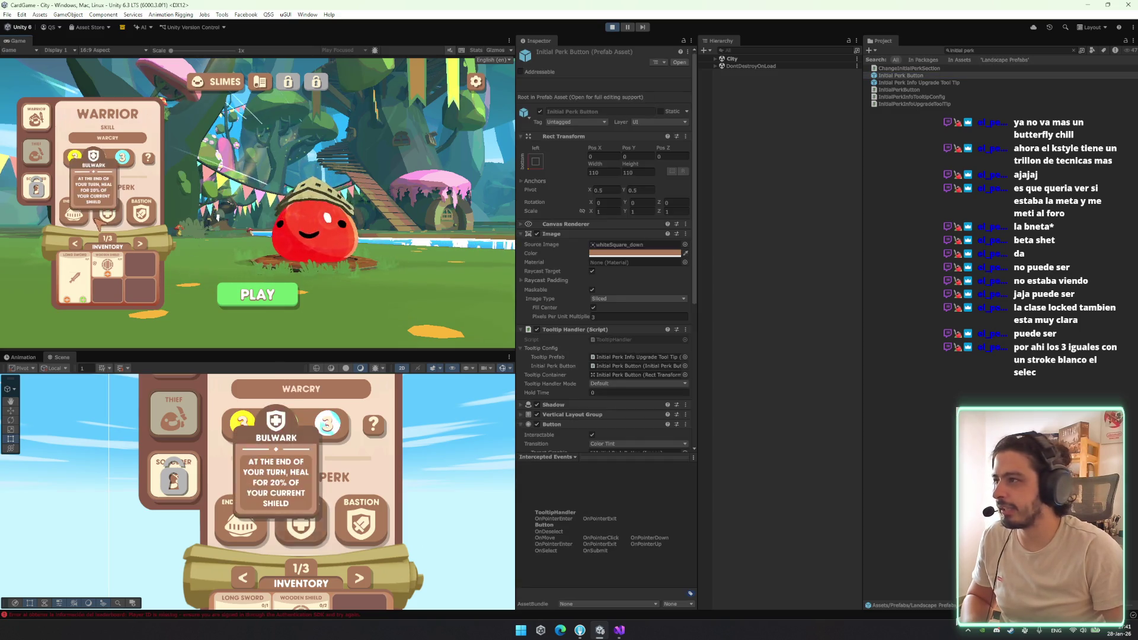
pyautogui.click(911, 82)
pyautogui.click(905, 77)
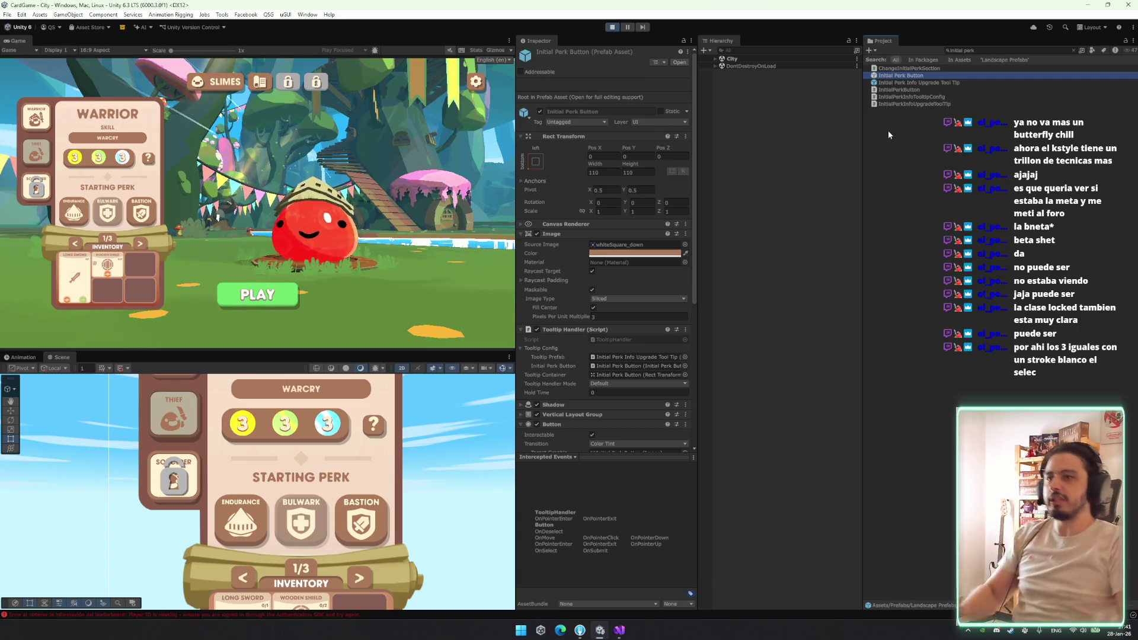
pyautogui.click(761, 52)
pyautogui.write('initial pe')
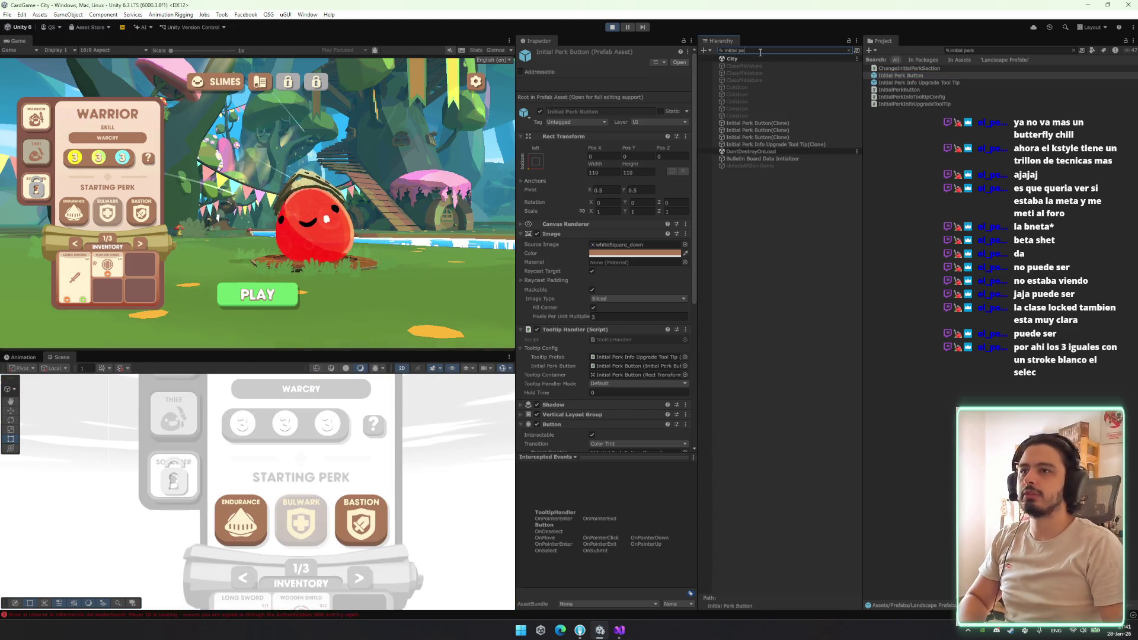
# Filter the Hierarchy to 'initial perk' and paste white into the three clones' Normal and Disabled colours
pyautogui.write('rk')
pyautogui.keyDown('shift'); pyautogui.click(753, 80); pyautogui.keyUp('shift')
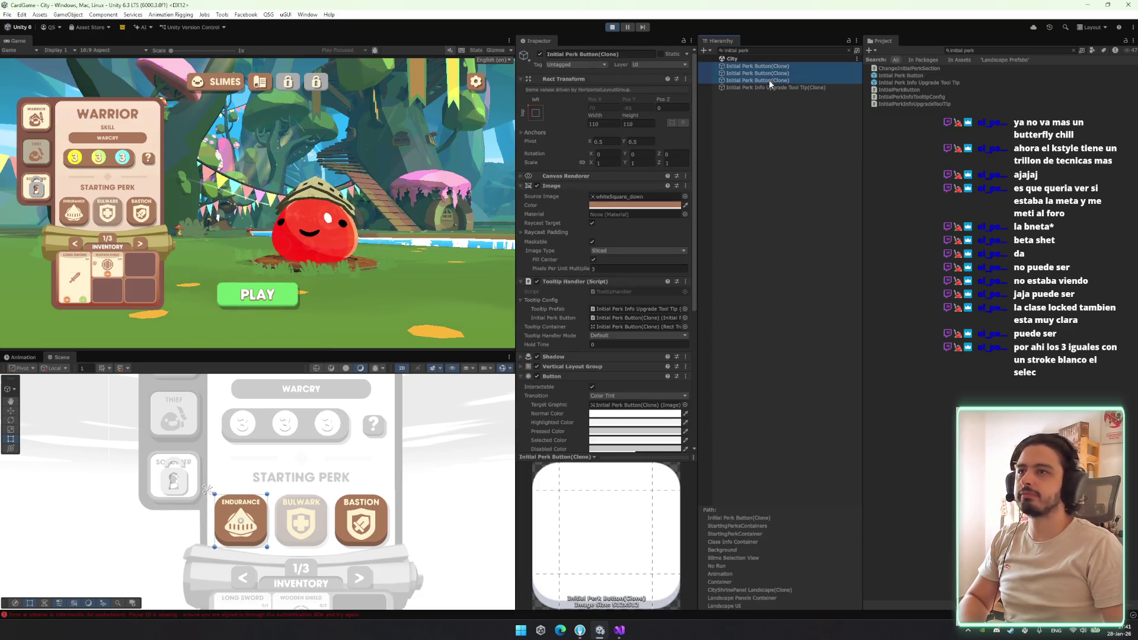
pyautogui.rightClick(637, 425)
pyautogui.click(652, 428)
pyautogui.rightClick(629, 415)
pyautogui.click(652, 475)
pyautogui.scroll(-1, 635, 415)
pyautogui.rightClick(638, 425)
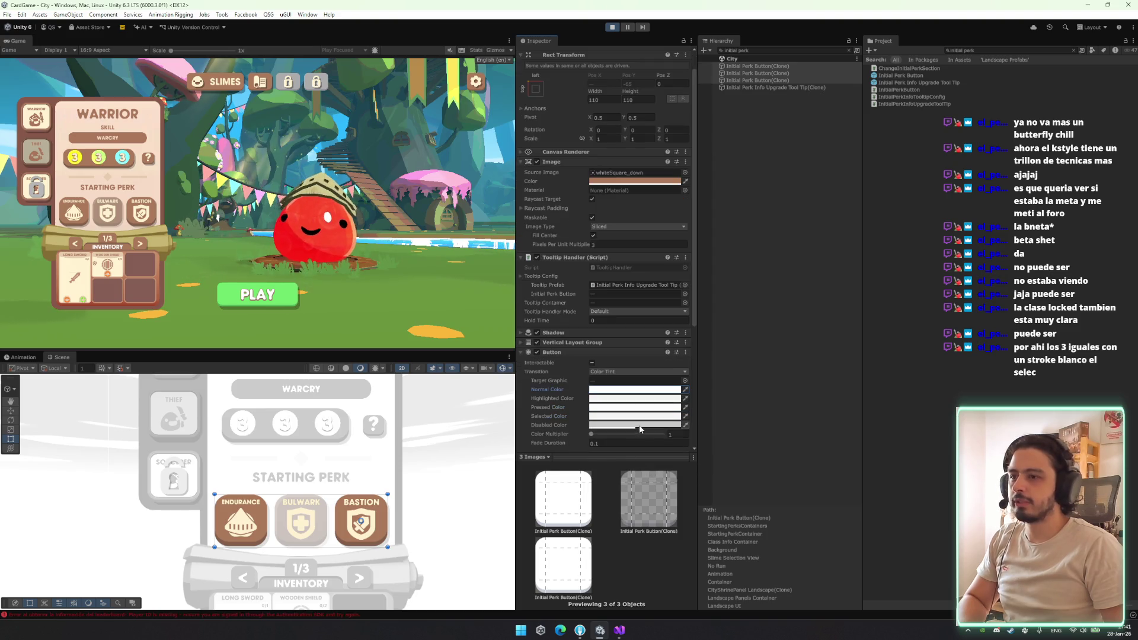
pyautogui.click(655, 436)
pyautogui.doubleClick(771, 73)
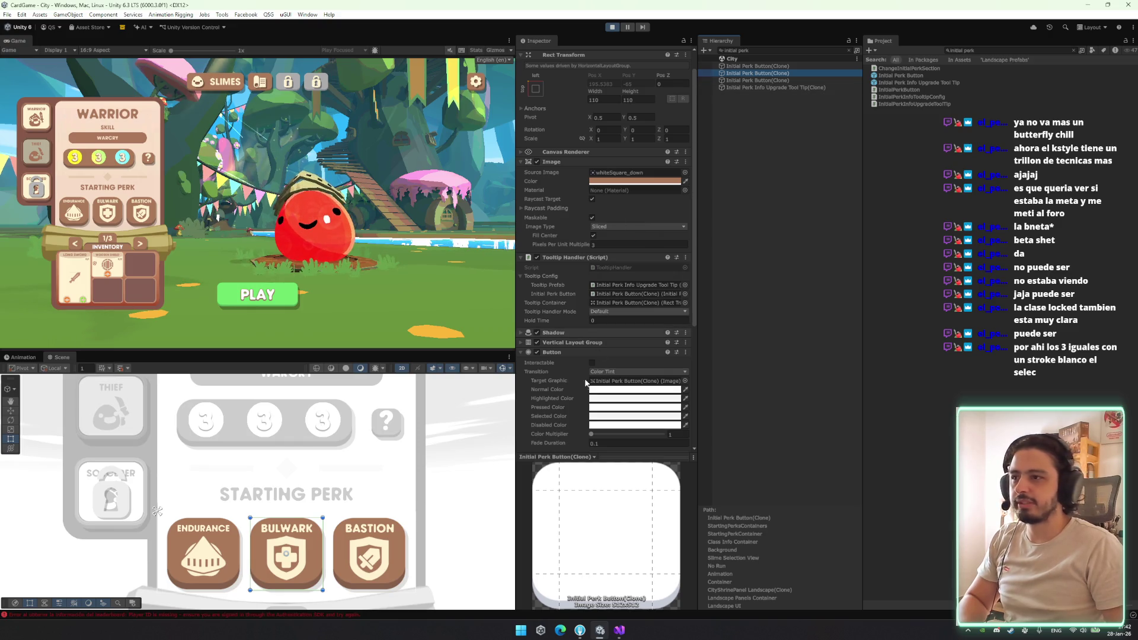
# Add an Outline component to the Bulwark perk button and check its colour settings
pyautogui.scroll(-7, 584, 415)
pyautogui.click(578, 444)
pyautogui.write('outlin')
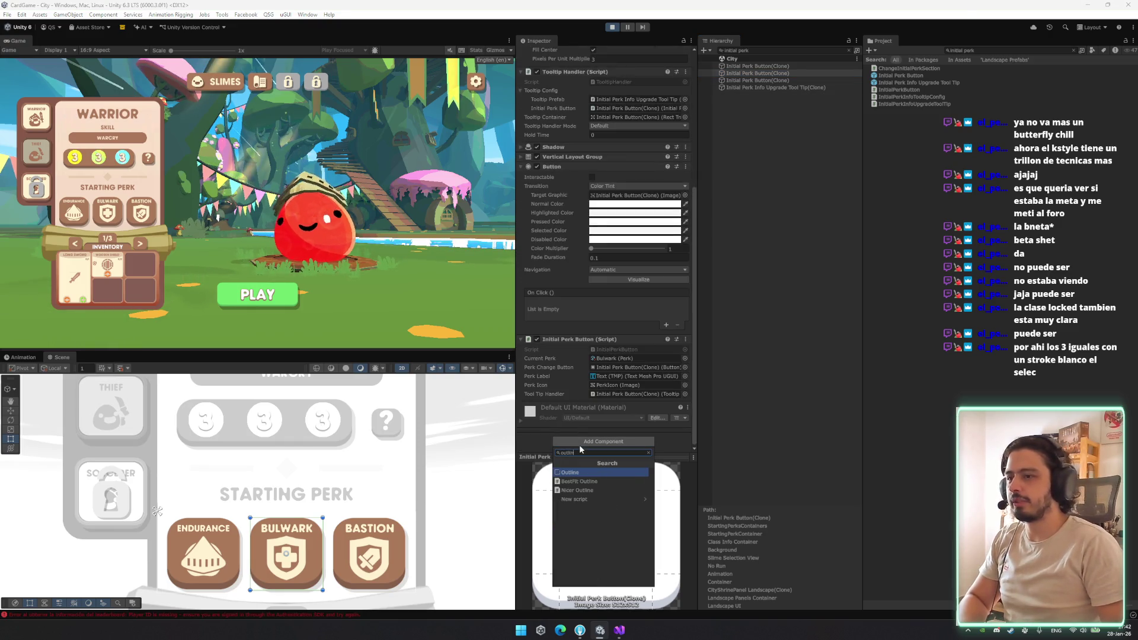
pyautogui.press('Return')
pyautogui.click(601, 426)
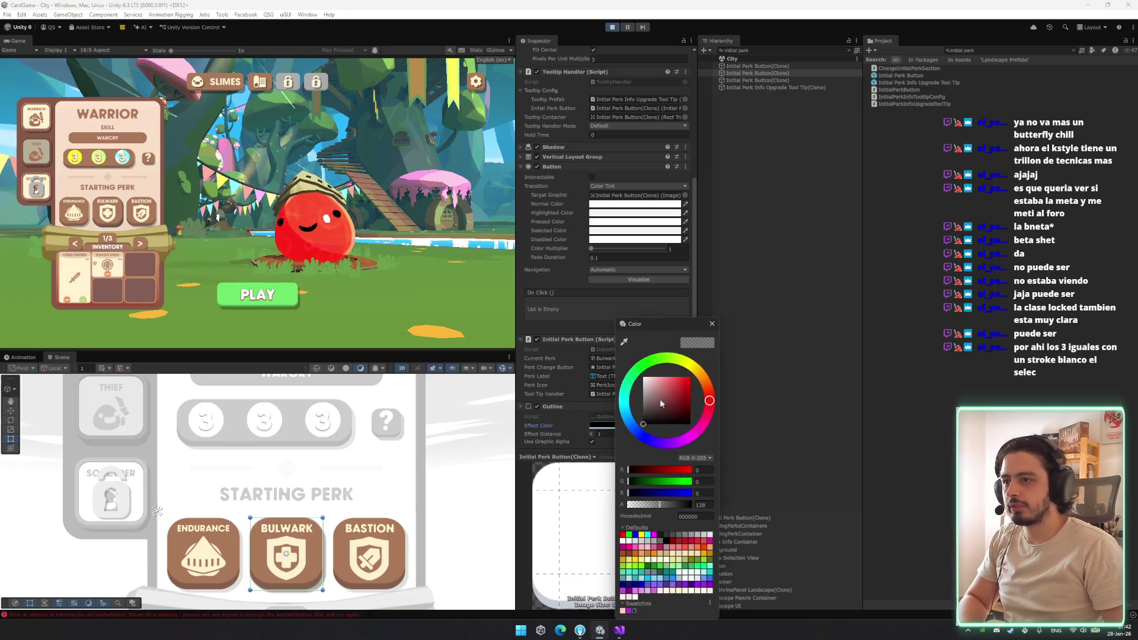
pyautogui.click(713, 324)
pyautogui.click(645, 425)
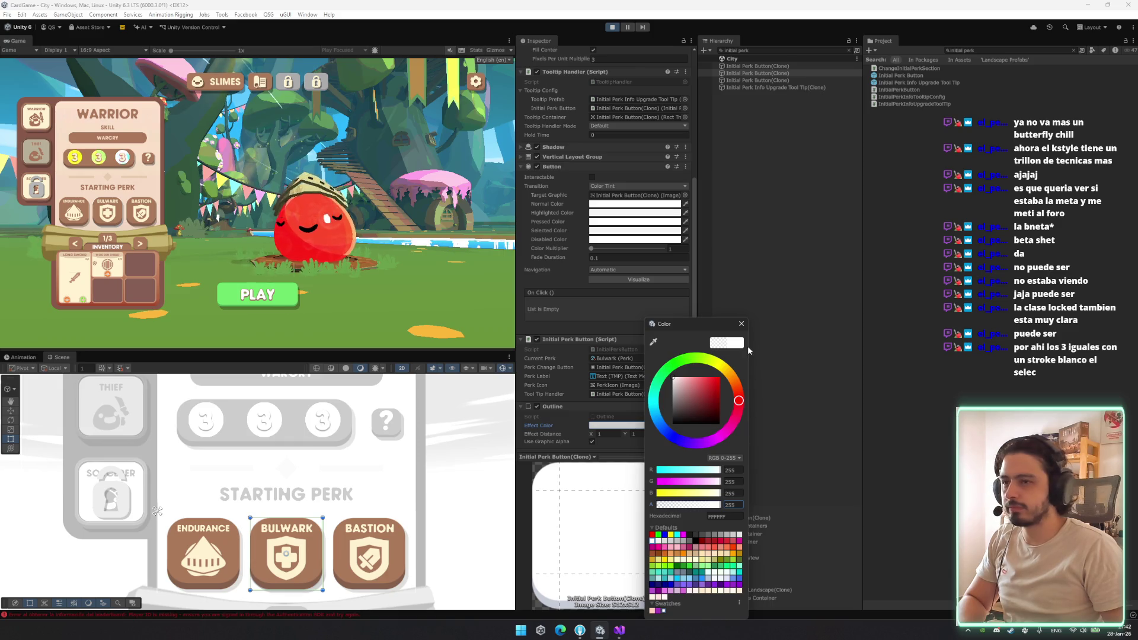
pyautogui.click(743, 326)
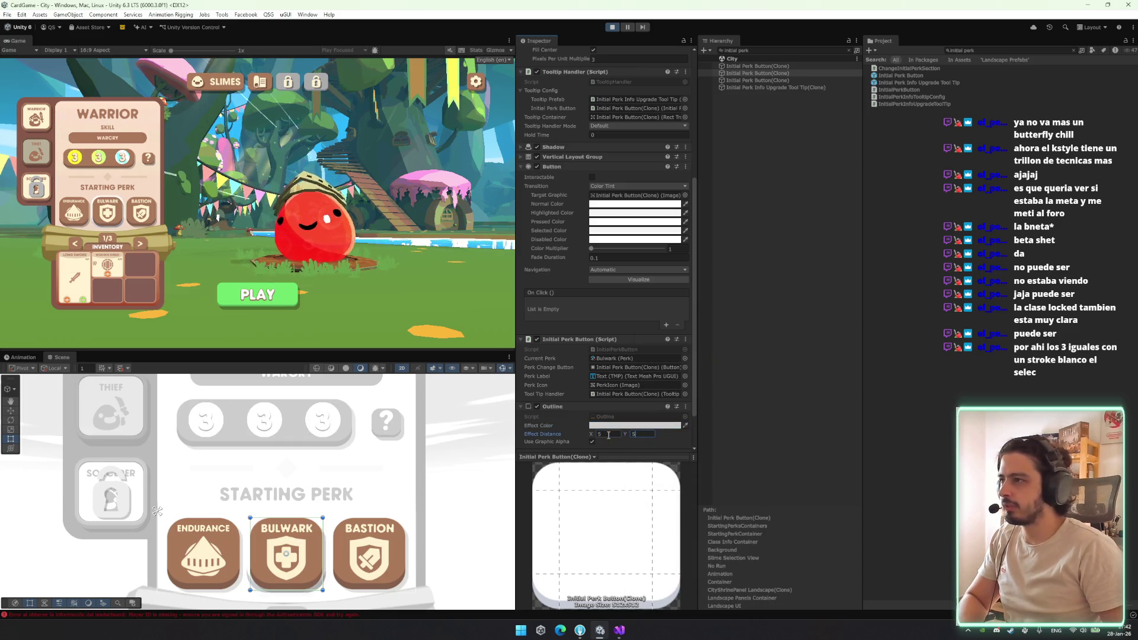
# Set the outline Effect Distance to 10 and 10, then clear the Hierarchy search
pyautogui.write('10')
pyautogui.press('Tab')
pyautogui.write('10')
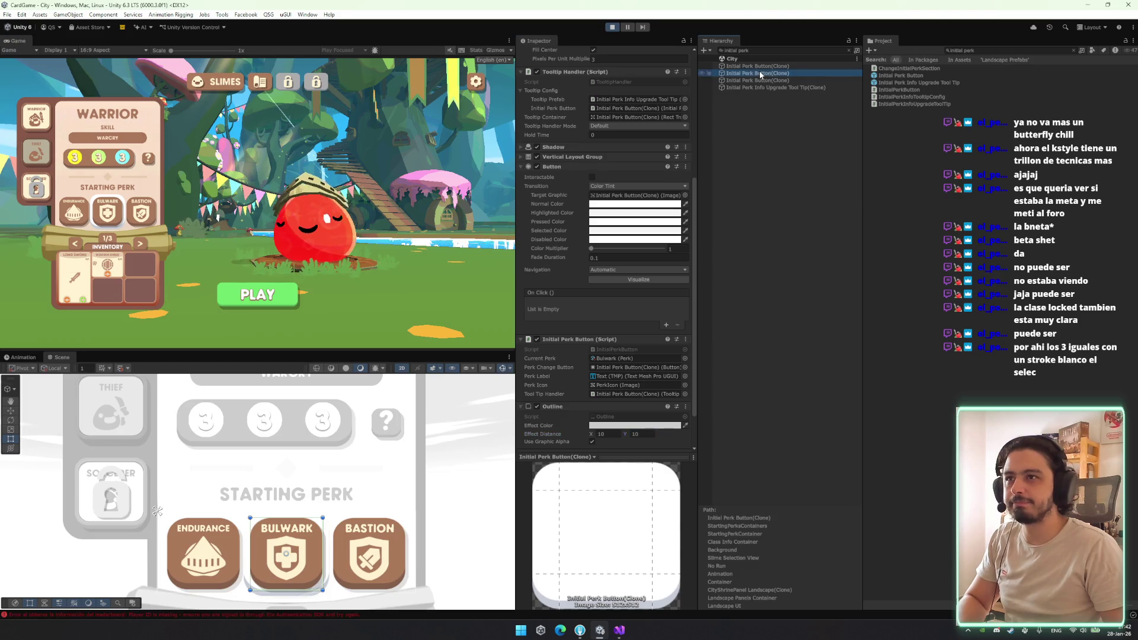
pyautogui.click(849, 51)
# Remove the Bulwark button's Outline and duplicate its PerkIcon above the label text
pyautogui.rightClick(573, 406)
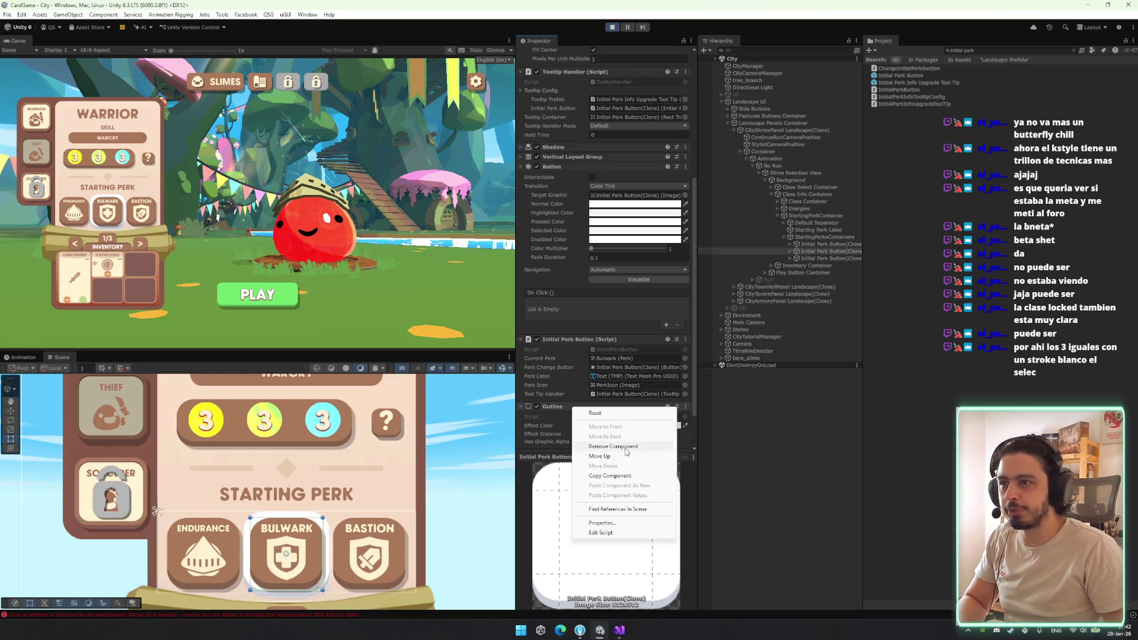
pyautogui.click(628, 439)
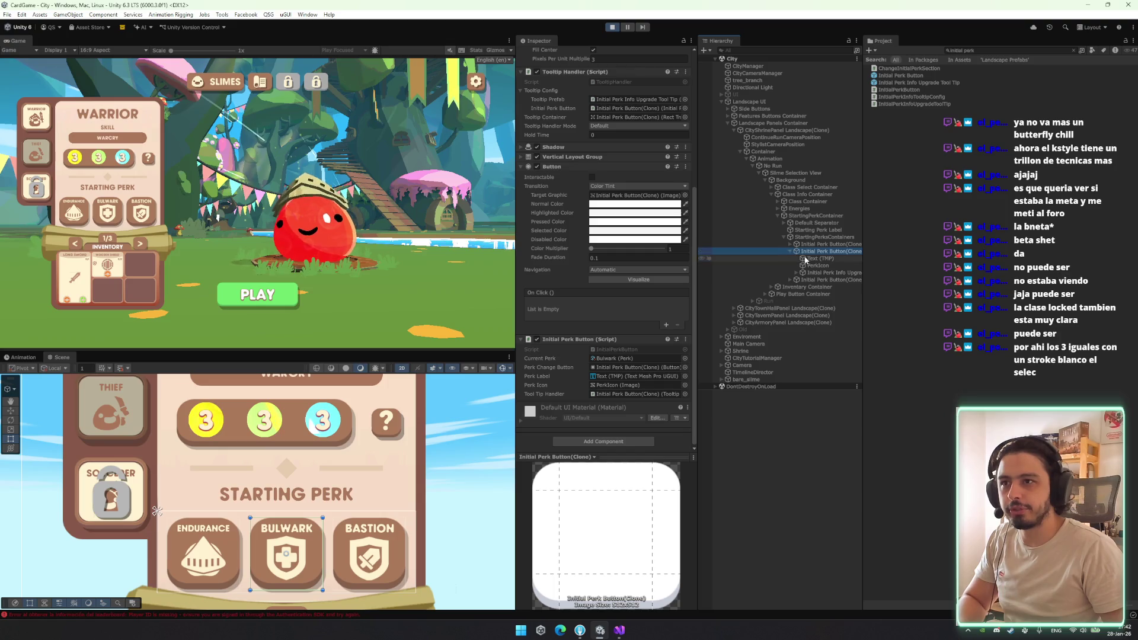
pyautogui.click(790, 251)
pyautogui.click(820, 258)
pyautogui.click(819, 265)
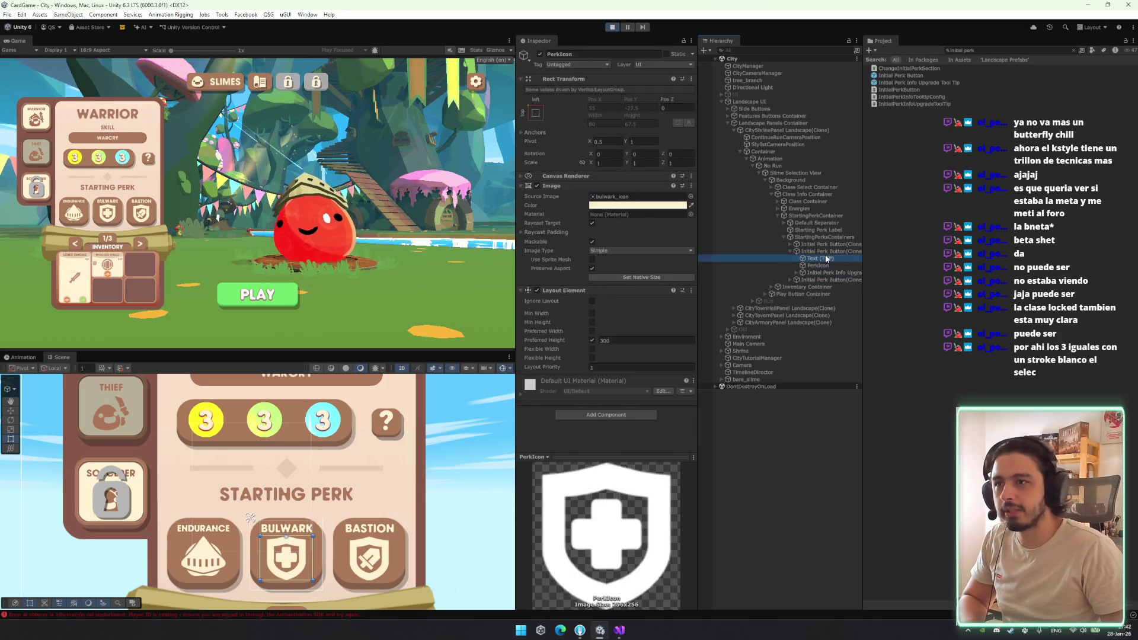
pyautogui.hotkey('ctrl', 'd')
pyautogui.moveTo(826, 261); pyautogui.dragTo(824, 255)
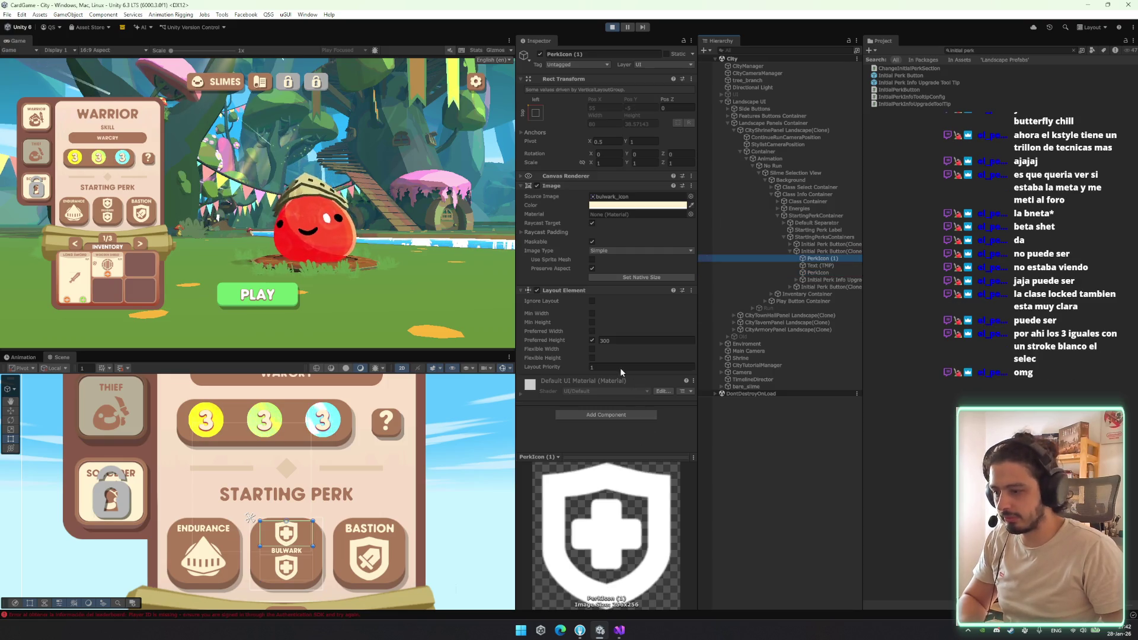
# Make PerkIcon (1) ignore layout, use the whiteSquare sprite, and move it into StartingPerksContainer
pyautogui.click(591, 301)
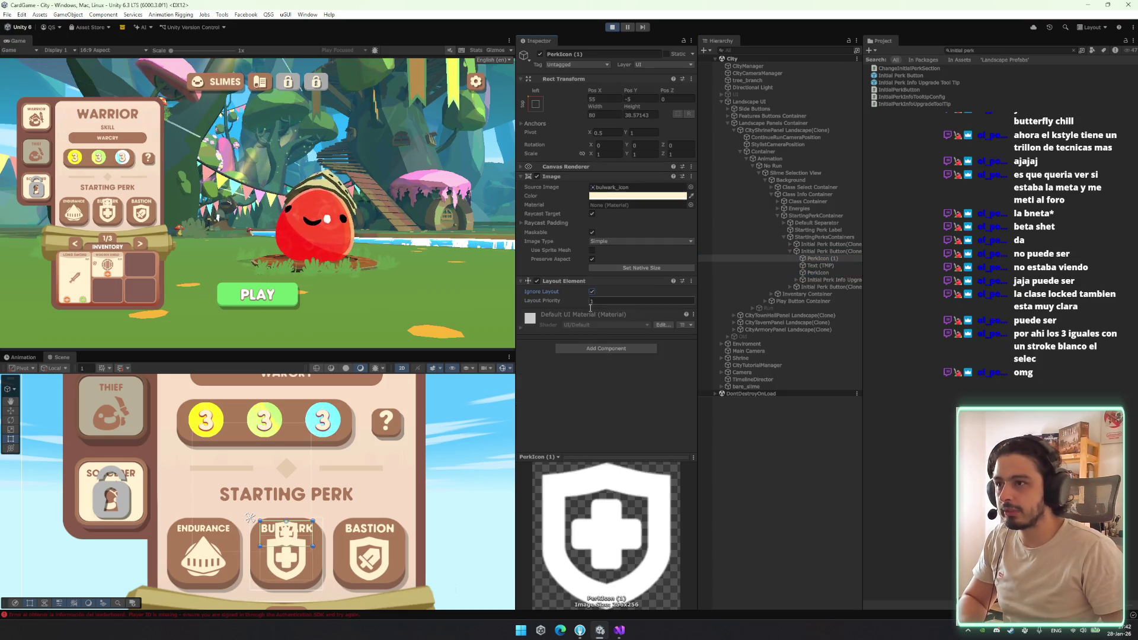
pyautogui.click(691, 188)
pyautogui.write('white')
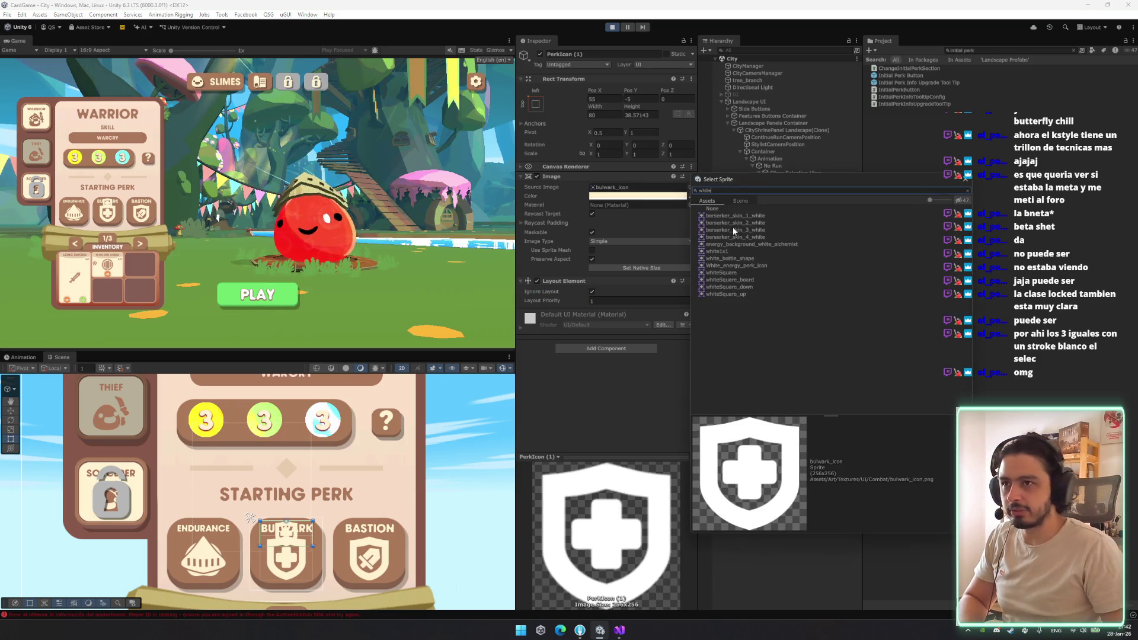
pyautogui.doubleClick(732, 274)
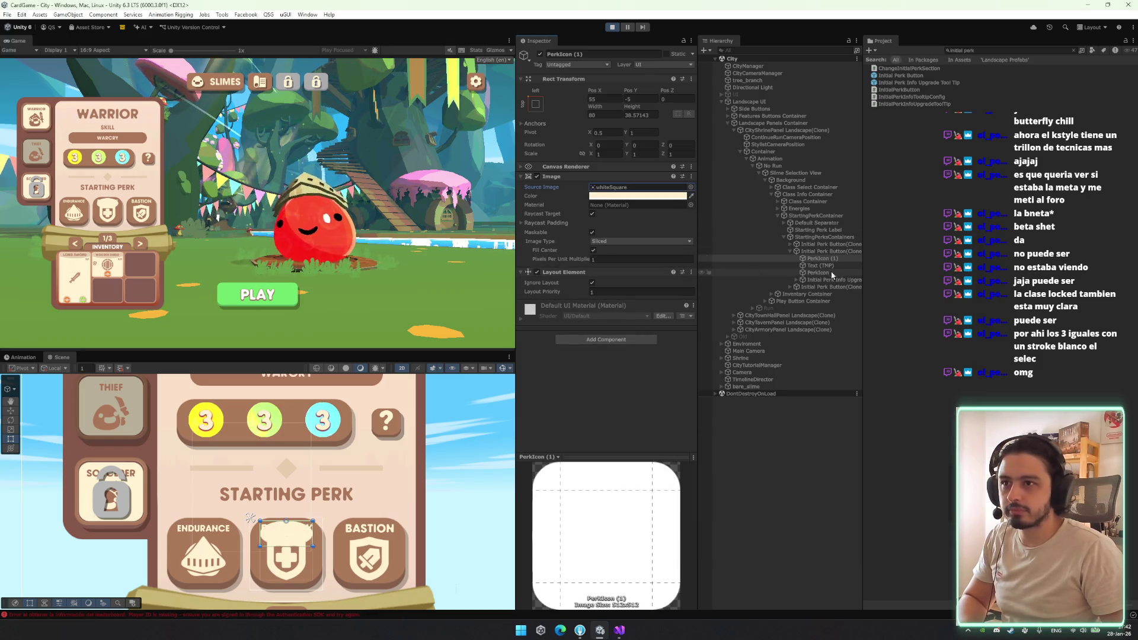
pyautogui.moveTo(819, 252); pyautogui.dragTo(818, 249)
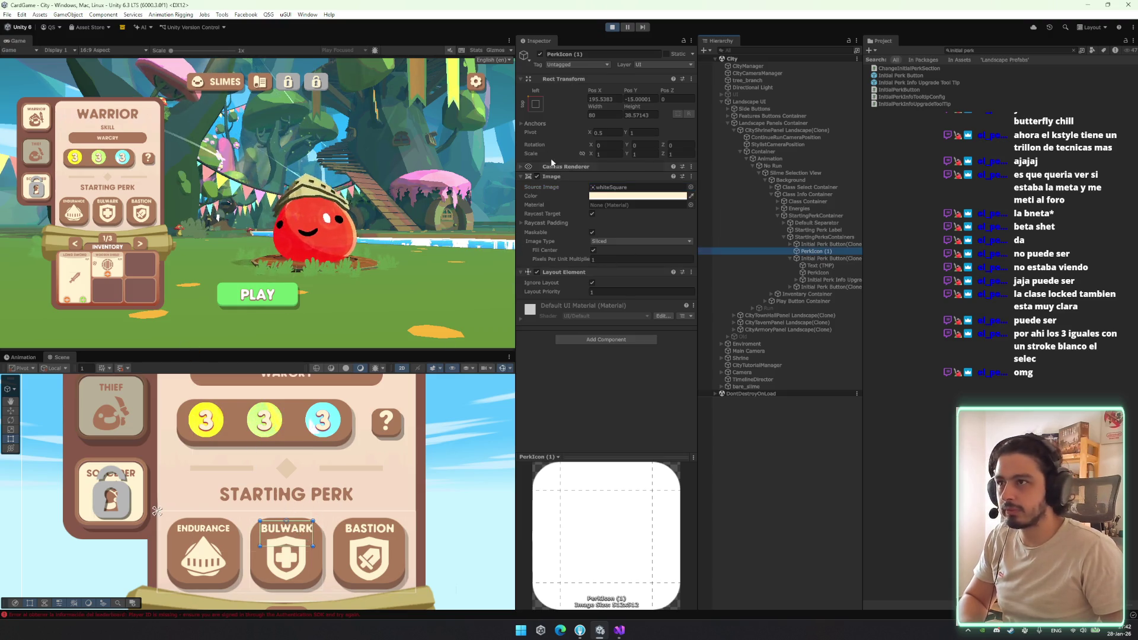
# Anchor the white square to centre/middle, widen it, and make its colour pure white FFFFFF
pyautogui.click(535, 103)
pyautogui.keyDown('alt'); pyautogui.keyDown('shift'); pyautogui.click(585, 192); pyautogui.keyUp('shift'); pyautogui.keyUp('alt')
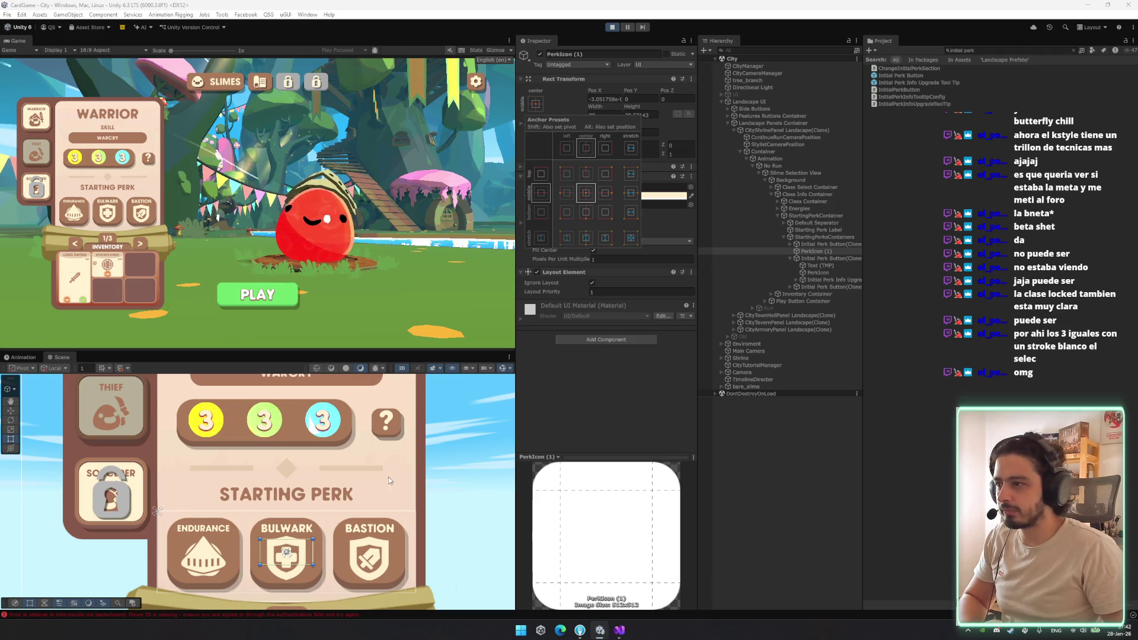
pyautogui.click(305, 541)
pyautogui.moveTo(312, 529); pyautogui.dragTo(328, 531)
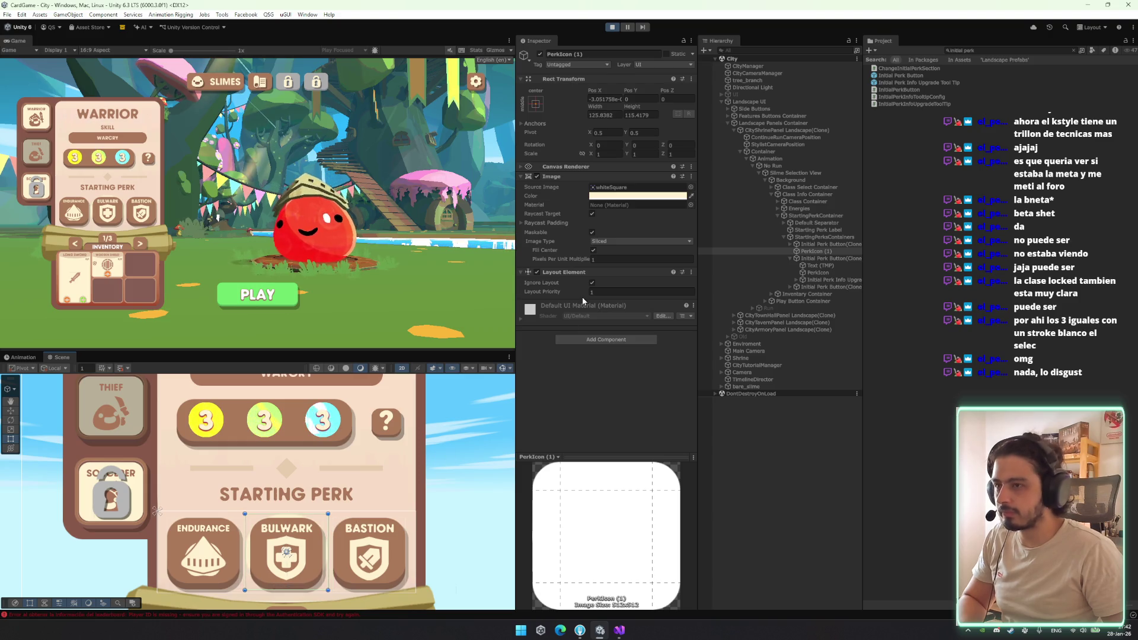
pyautogui.moveTo(584, 259); pyautogui.dragTo(665, 272)
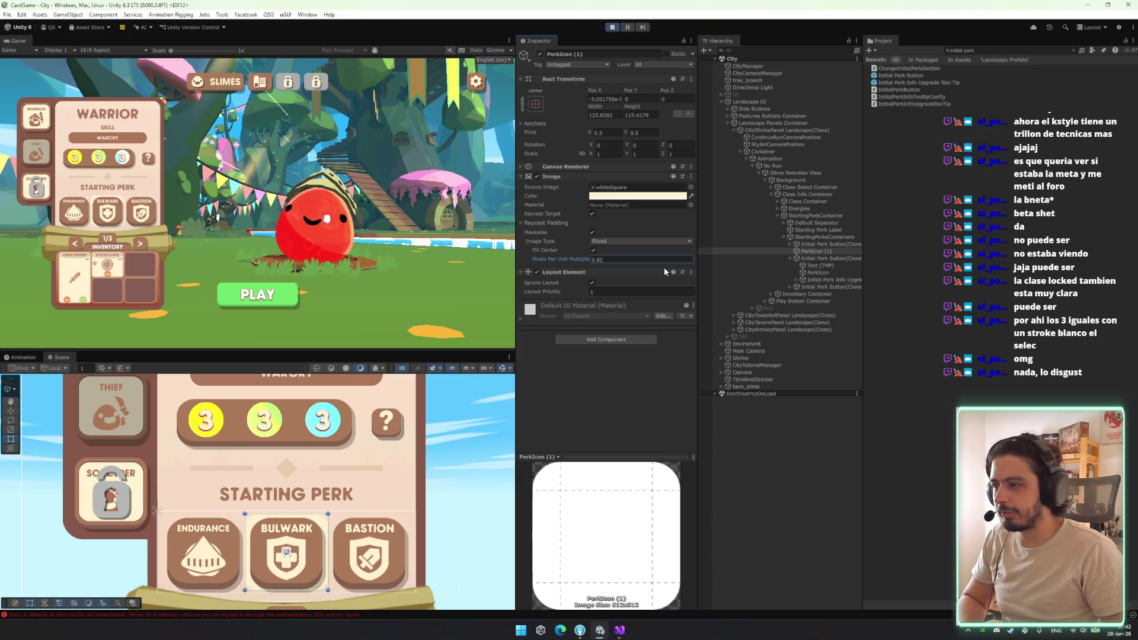
pyautogui.click(638, 195)
pyautogui.click(647, 473)
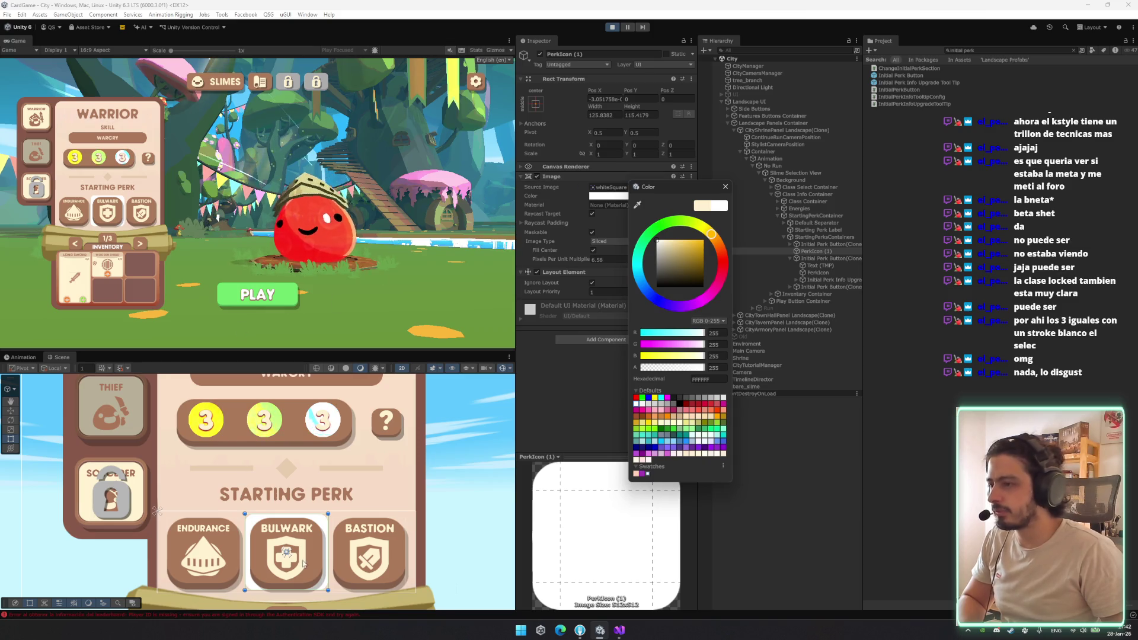
# Resize the square to about 127 × 125 with Pixels Per Unit Multiplier 2.4, then select the perk buttons
pyautogui.scroll(5, 304, 562)
pyautogui.moveTo(354, 498); pyautogui.dragTo(366, 520)
pyautogui.moveTo(250, 437); pyautogui.dragTo(255, 436)
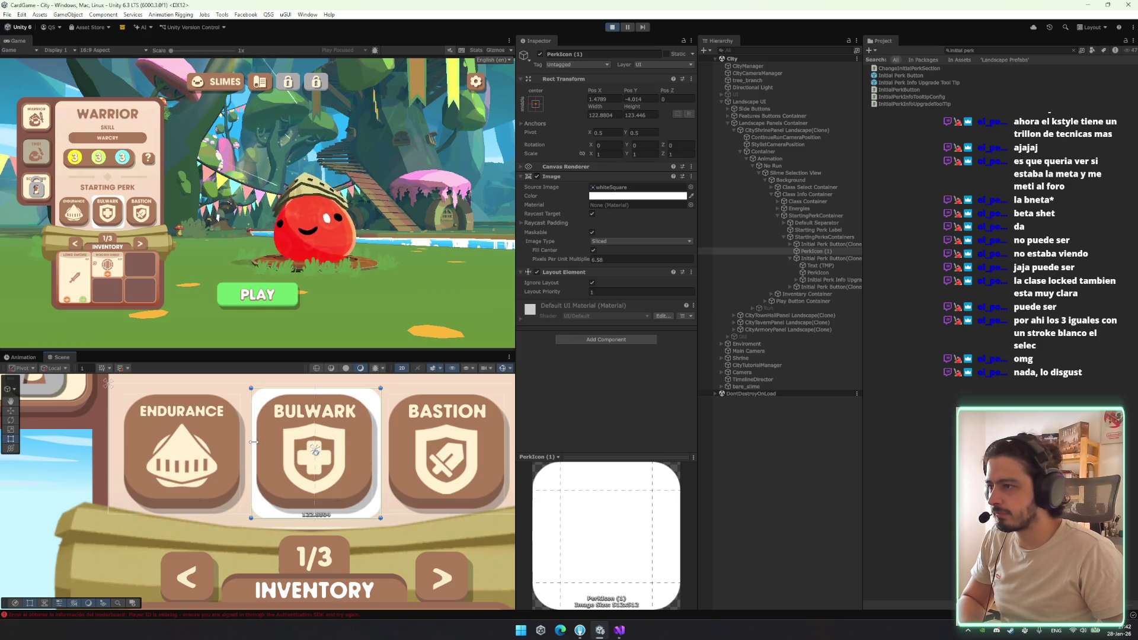
pyautogui.moveTo(322, 389); pyautogui.dragTo(320, 383)
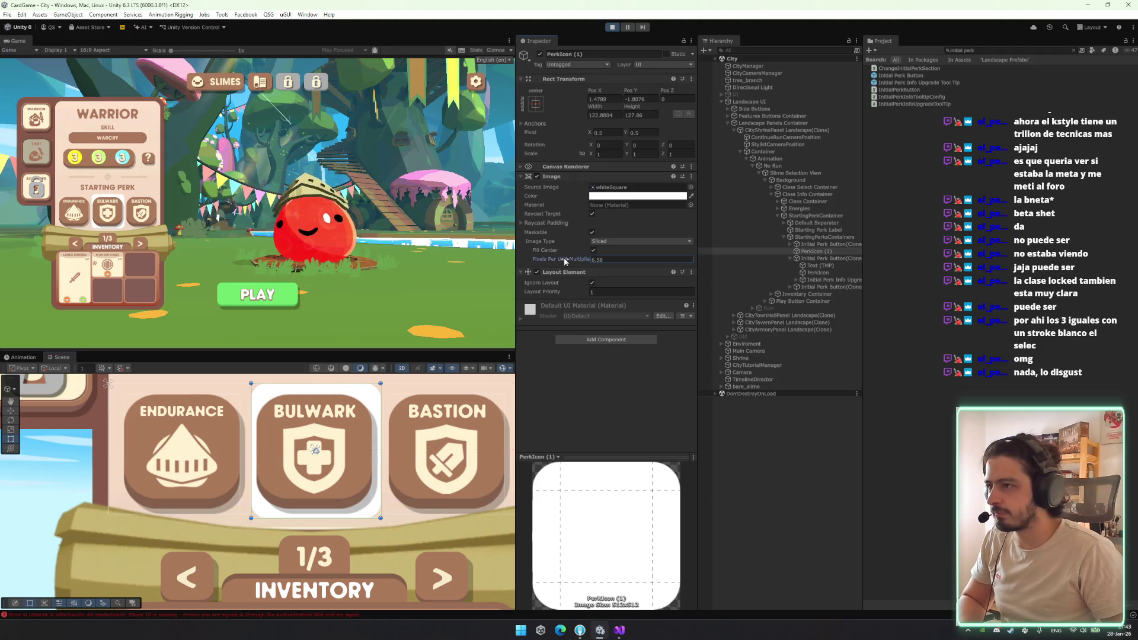
pyautogui.write('2.4')
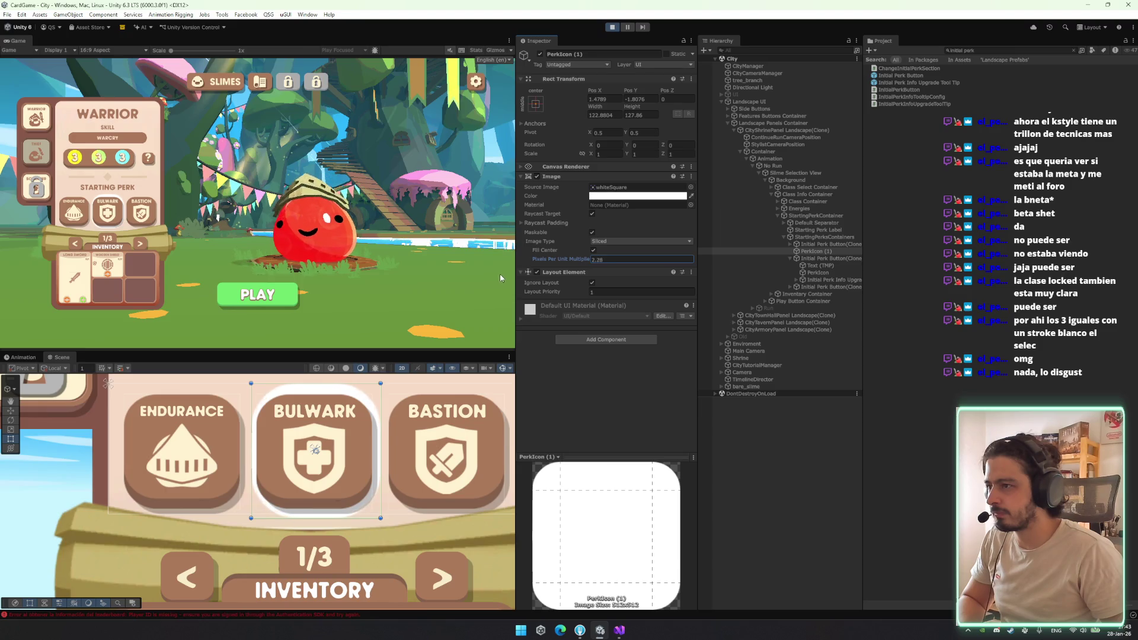
pyautogui.write('r')
pyautogui.moveTo(321, 385); pyautogui.dragTo(320, 389)
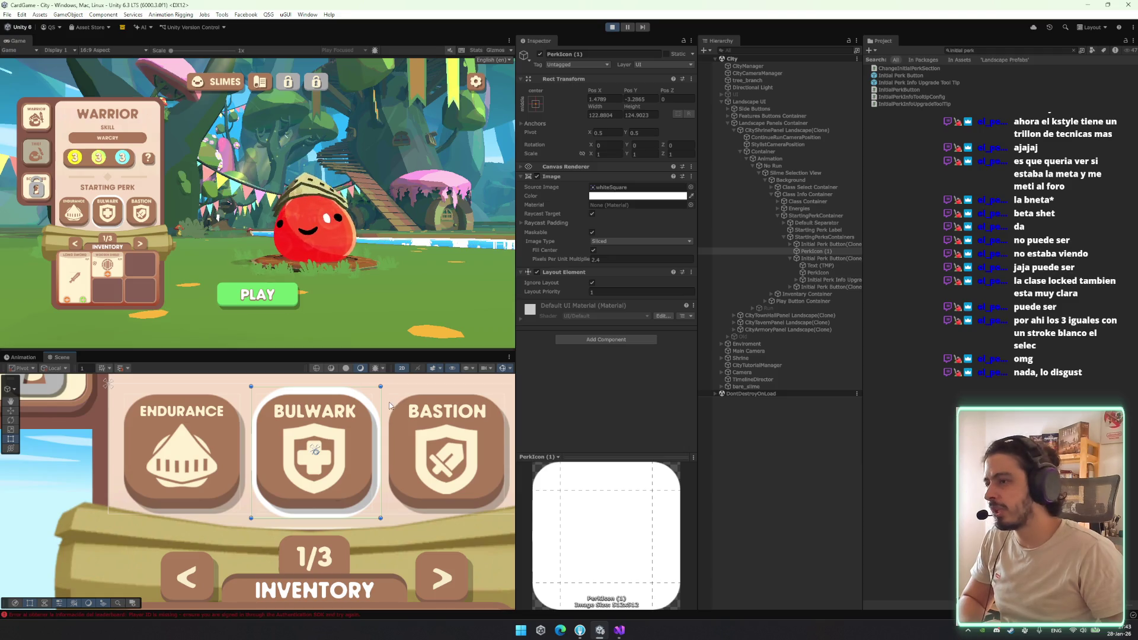
pyautogui.moveTo(382, 388); pyautogui.dragTo(385, 388)
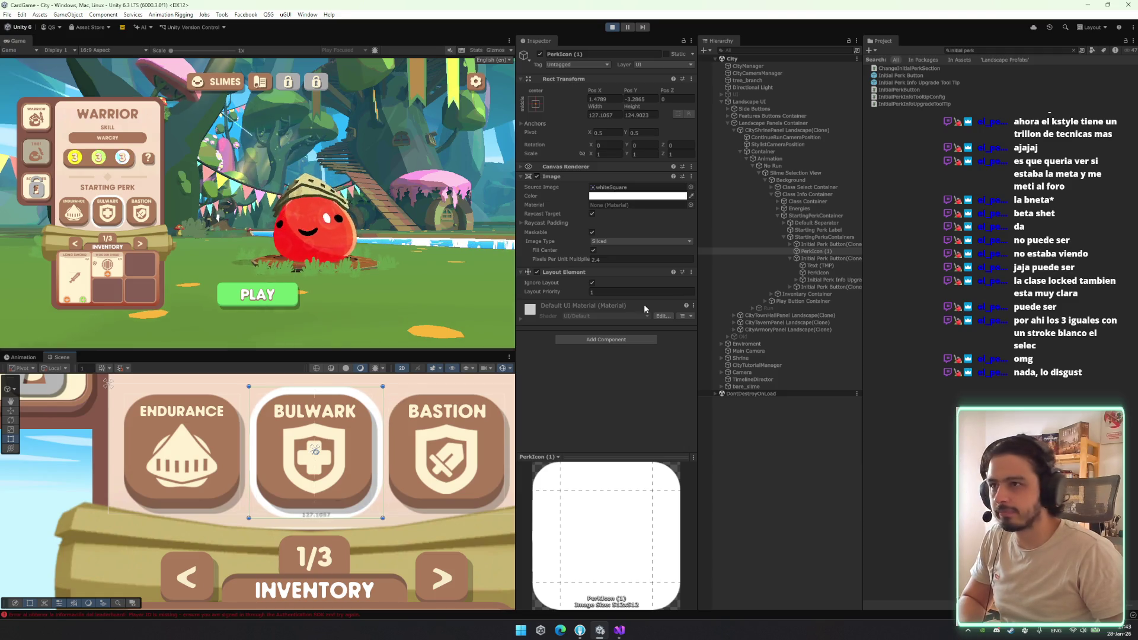
pyautogui.click(821, 259)
pyautogui.keyDown('ctrl'); pyautogui.click(827, 244); pyautogui.keyUp('ctrl')
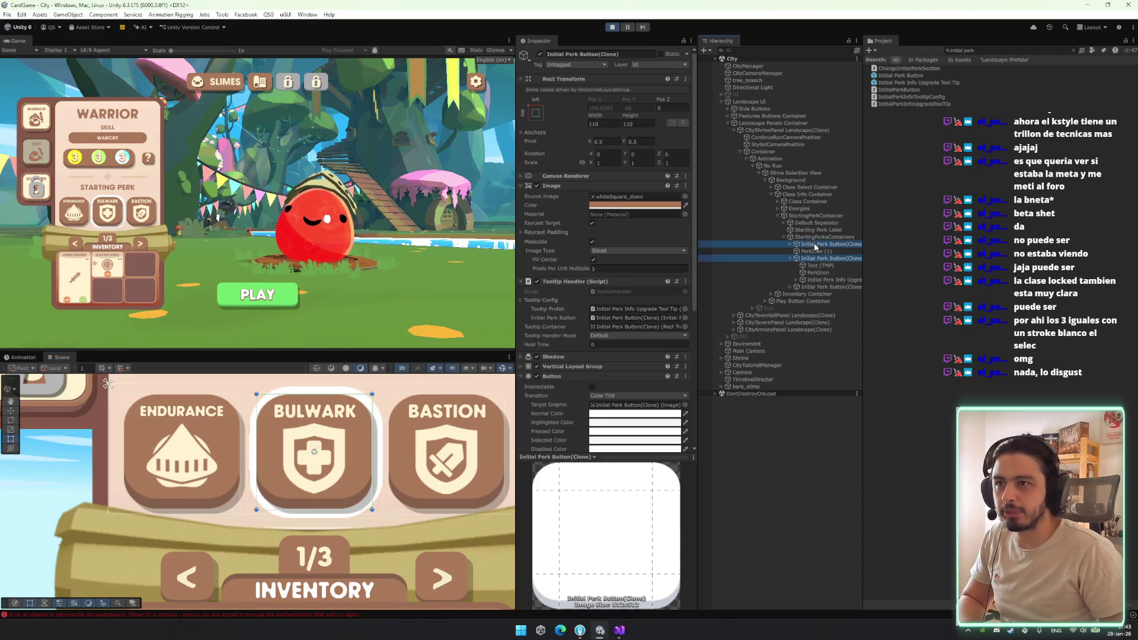
# Remove the Shadow component from all three perk buttons
pyautogui.keyDown('ctrl'); pyautogui.click(827, 287); pyautogui.keyUp('ctrl')
pyautogui.rightClick(555, 357)
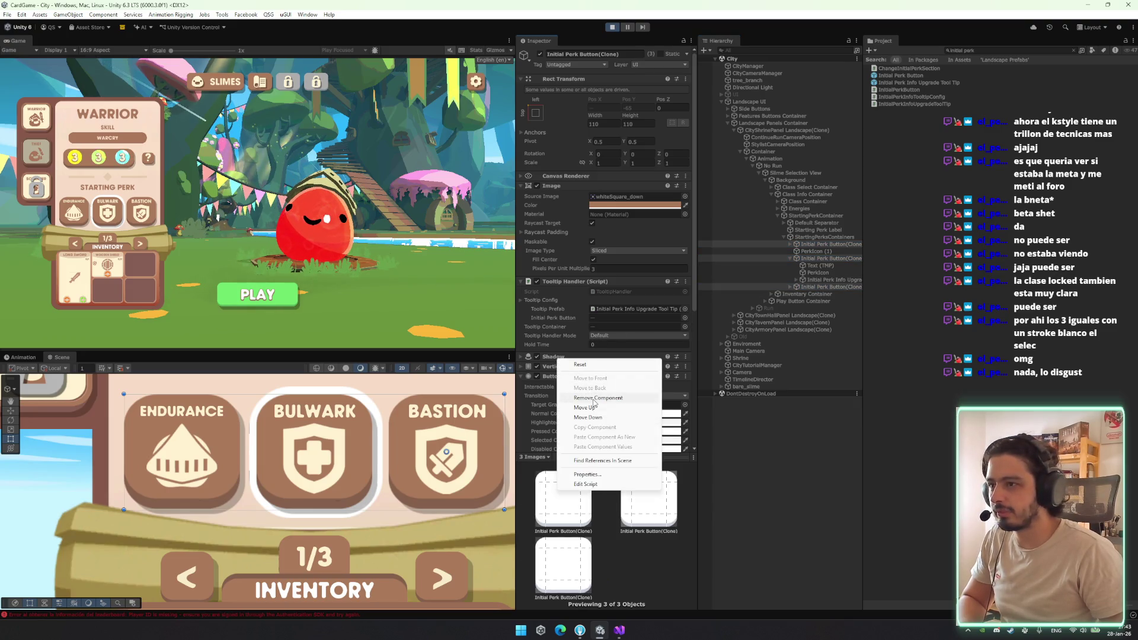
pyautogui.click(594, 397)
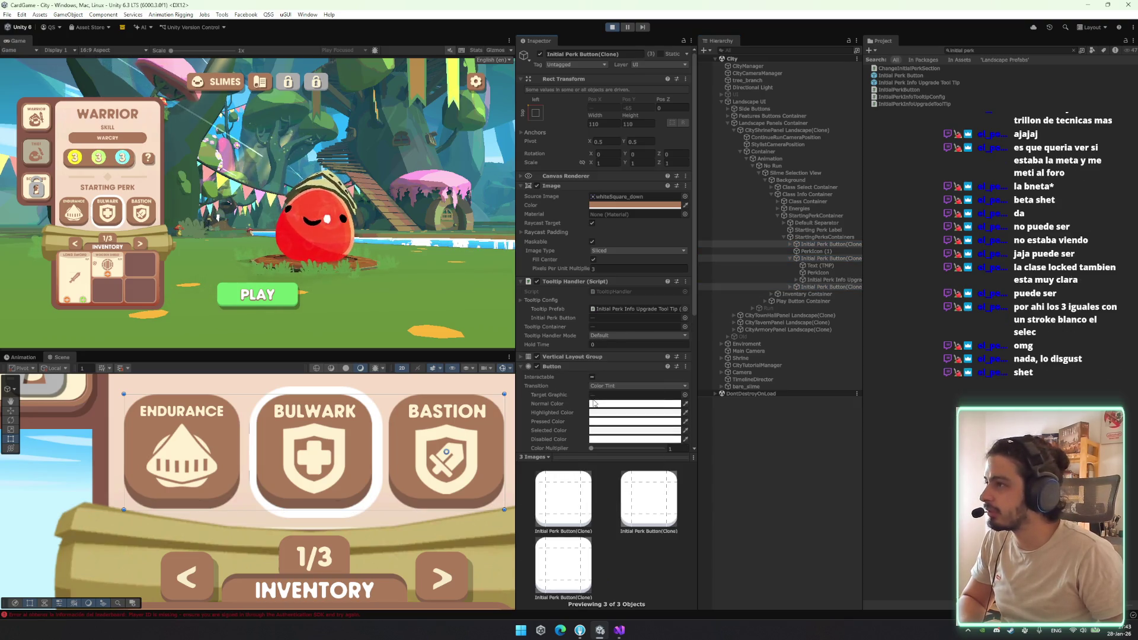
# Widen the white frame to 130 and recentre it, then maximize the Game view
pyautogui.click(841, 251)
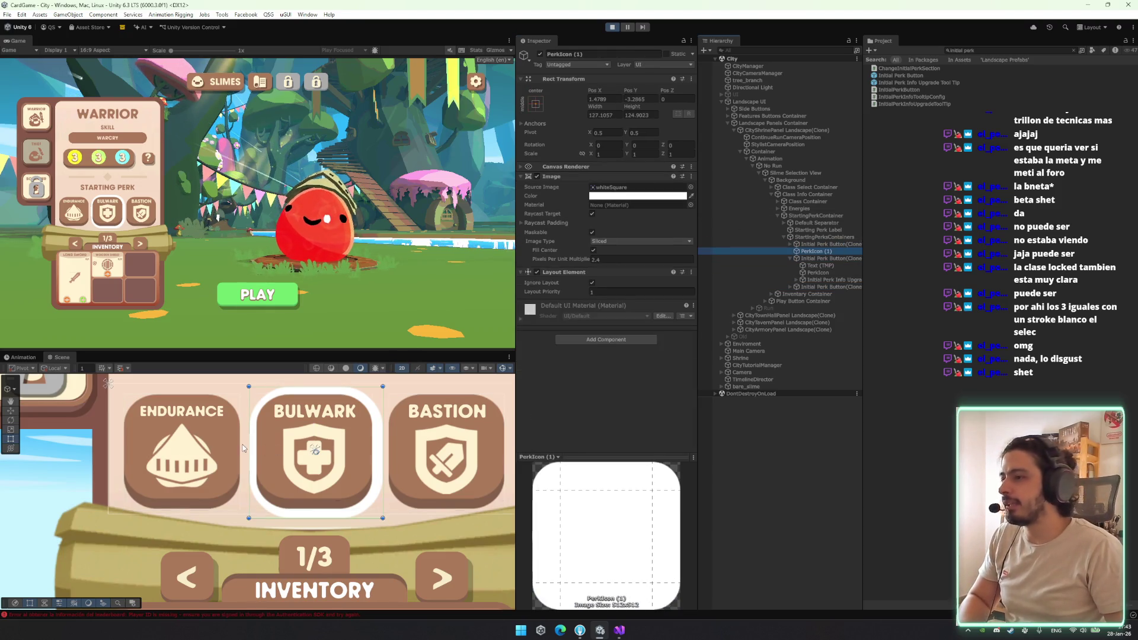
pyautogui.moveTo(249, 449); pyautogui.dragTo(245, 449)
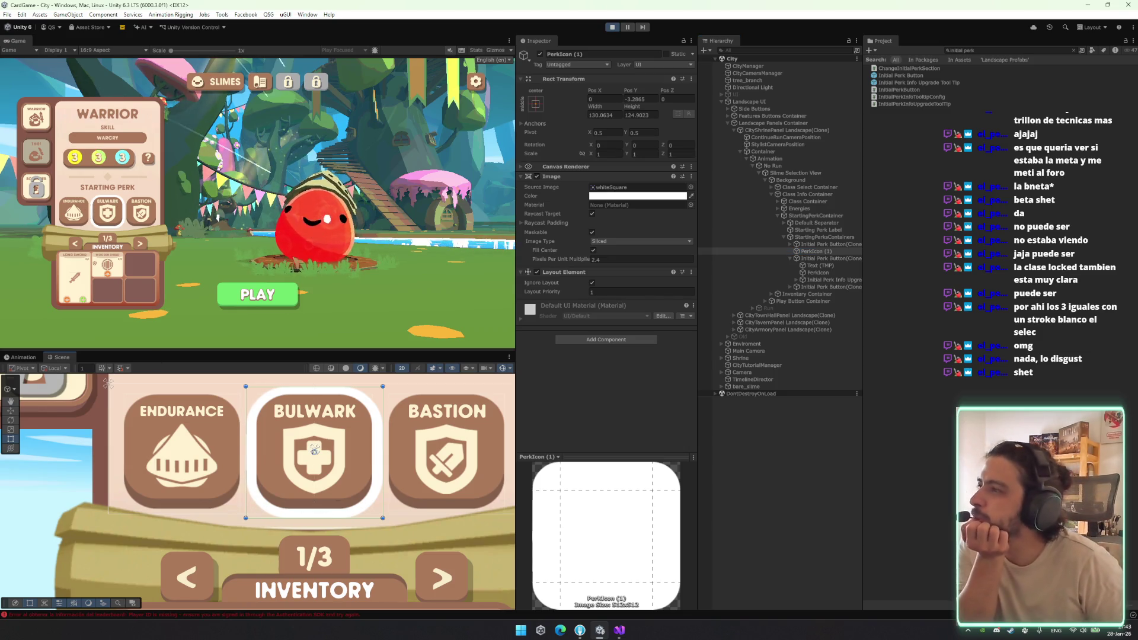
pyautogui.rightClick(18, 40)
pyautogui.click(63, 68)
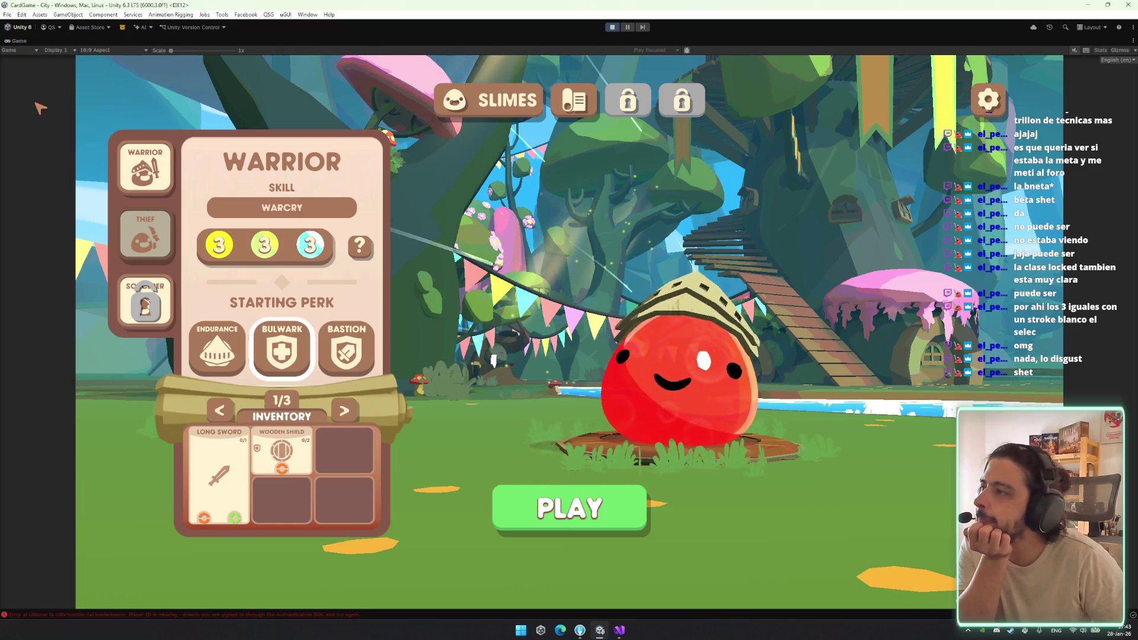
# Restore the normal layout and try the haste_icon sprite on the frame
pyautogui.rightClick(18, 40)
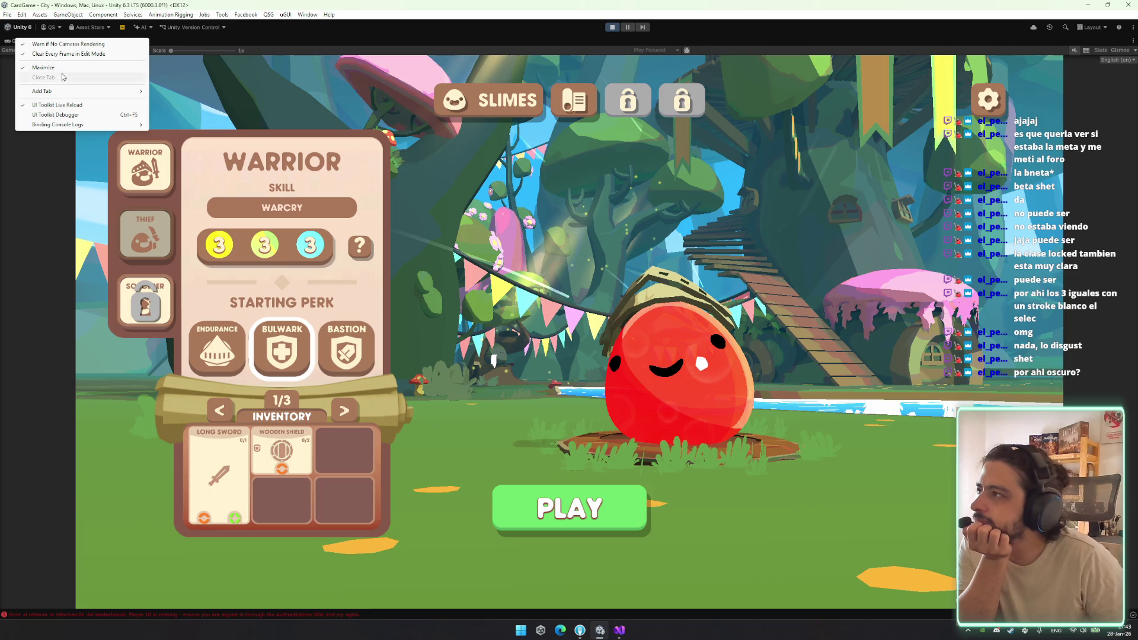
pyautogui.click(72, 67)
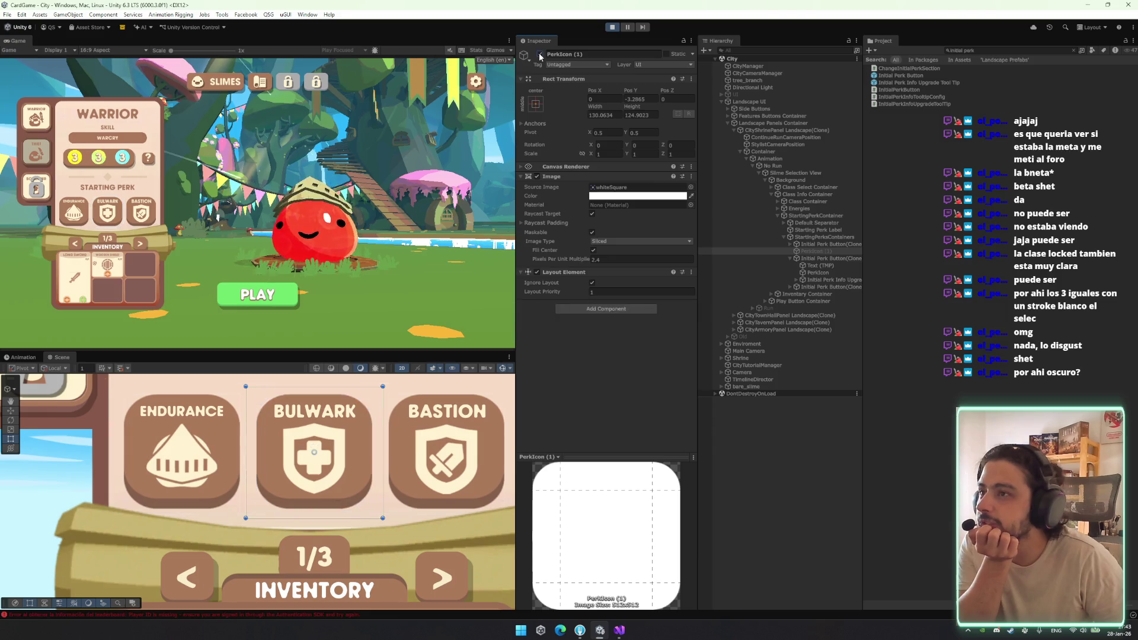
pyautogui.click(691, 187)
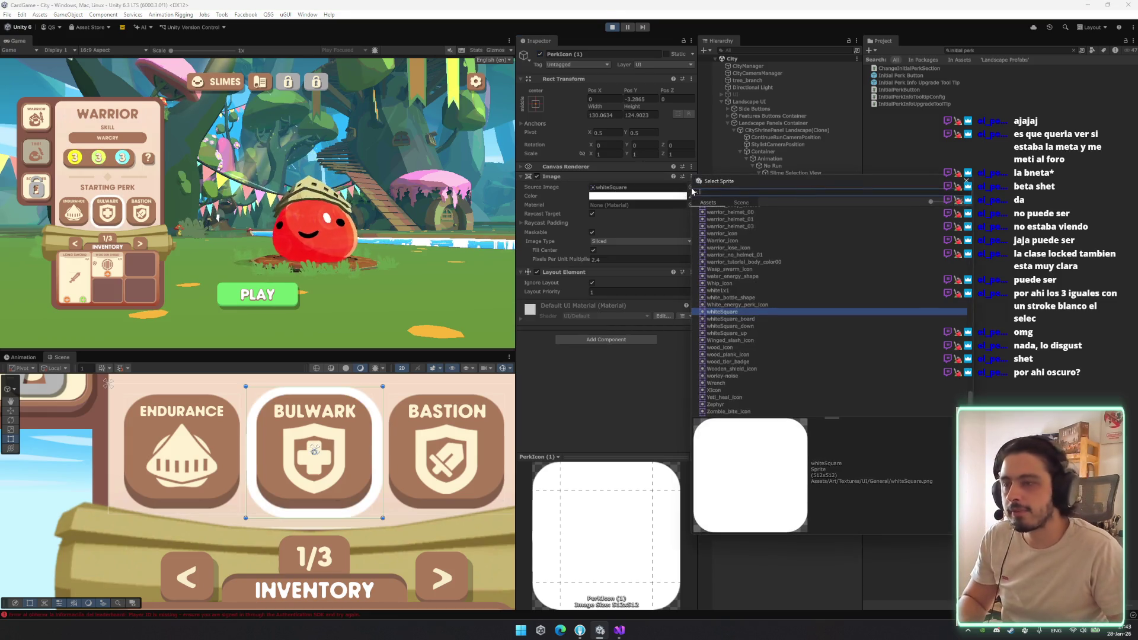
pyautogui.write('baste')
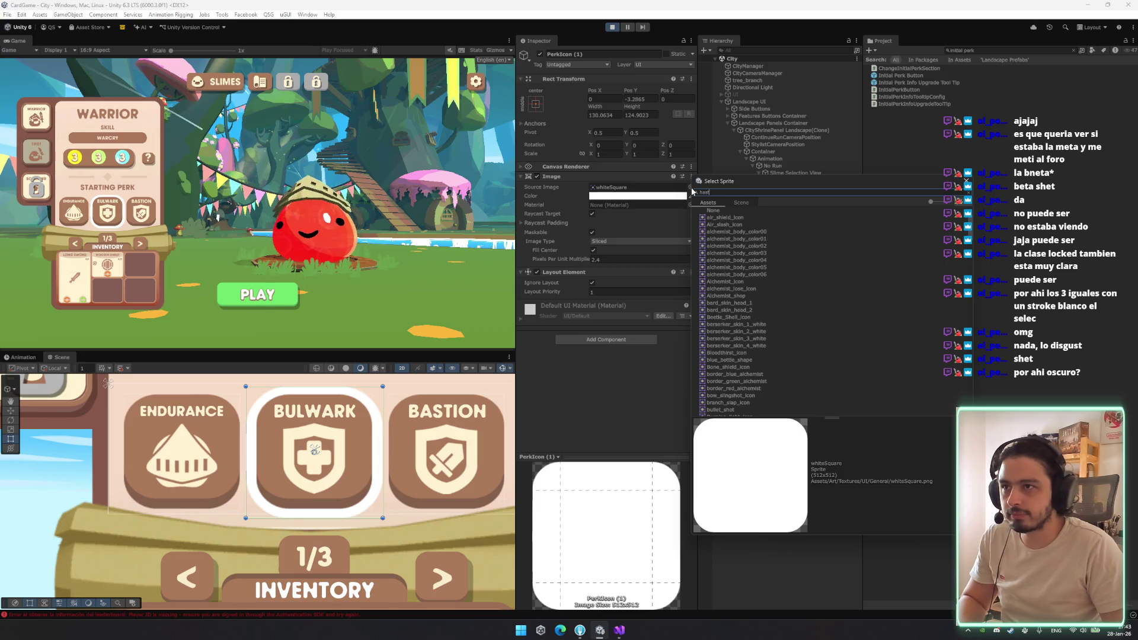
pyautogui.click(749, 217)
pyautogui.doubleClick(749, 216)
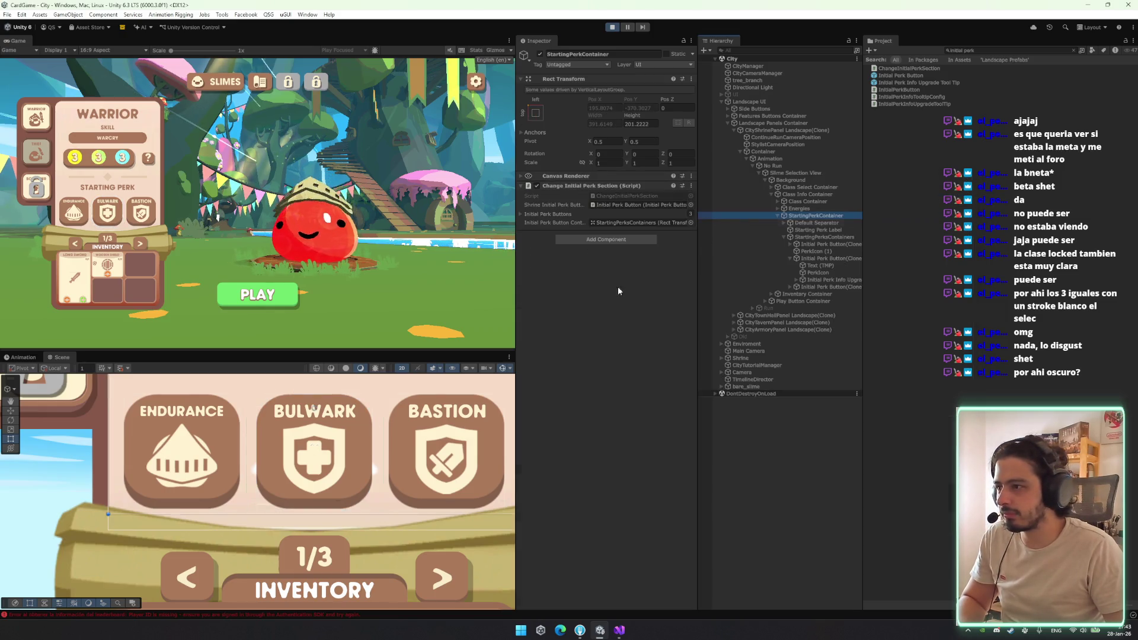
# Try a 180° Z rotation and upward move on the icon, undo them, and select the Bulwark button
pyautogui.moveTo(402, 410)
pyautogui.mouseDown()
pyautogui.moveTo(401, 431)
pyautogui.moveTo(362, 424)
pyautogui.mouseUp()
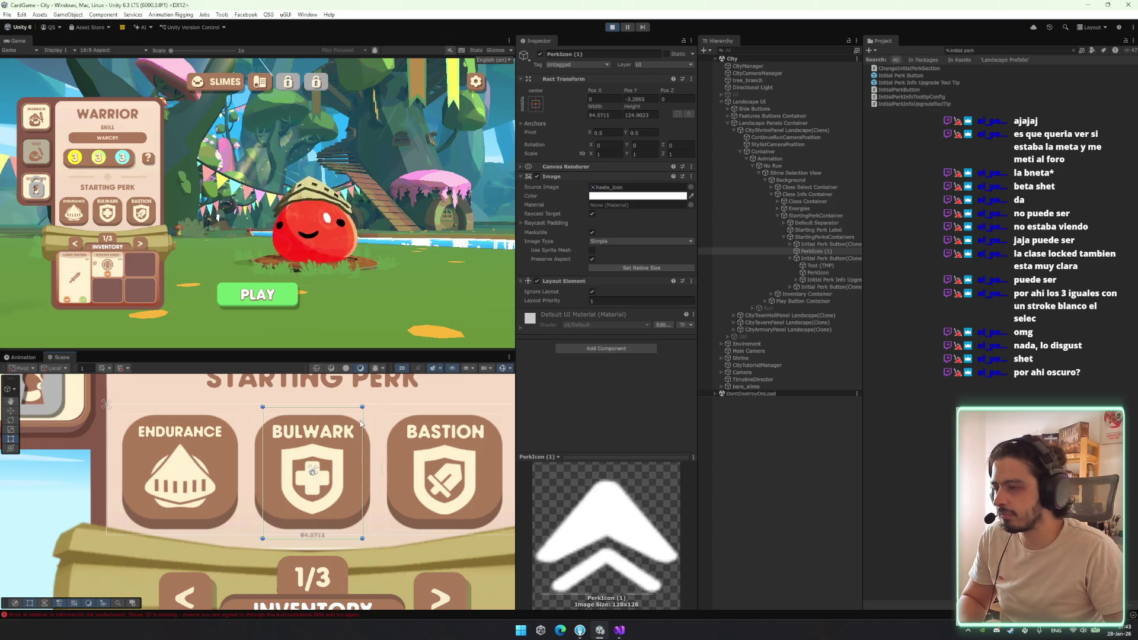
pyautogui.hotkey('ctrl', 'z')
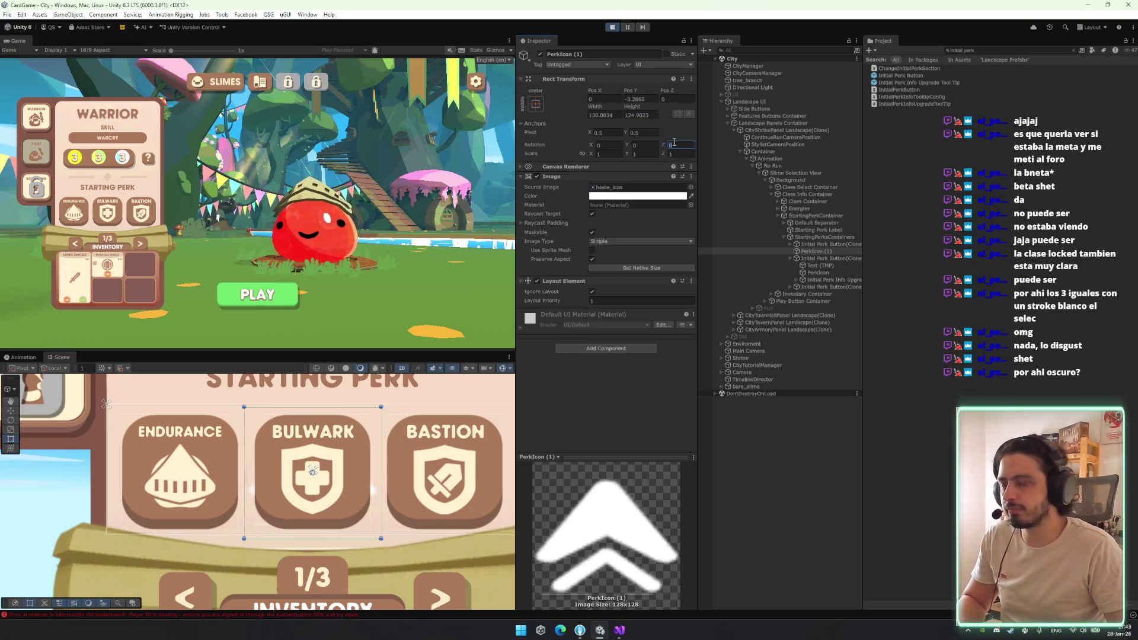
pyautogui.write('80')
pyautogui.press('Return')
pyautogui.press('w')
pyautogui.moveTo(308, 477)
pyautogui.mouseDown()
pyautogui.moveTo(310, 496)
pyautogui.moveTo(356, 410)
pyautogui.mouseUp()
pyautogui.hotkey('ctrl', 'z')
pyautogui.hotkey('ctrl', 'z')
pyautogui.hotkey('ctrl', 'z')
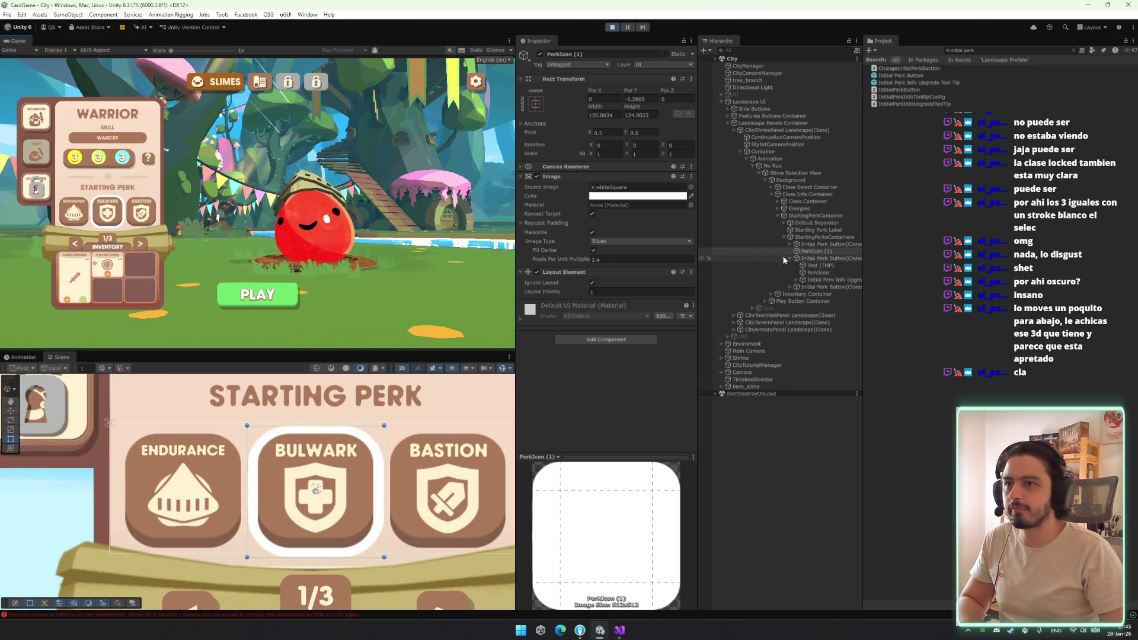
pyautogui.click(830, 259)
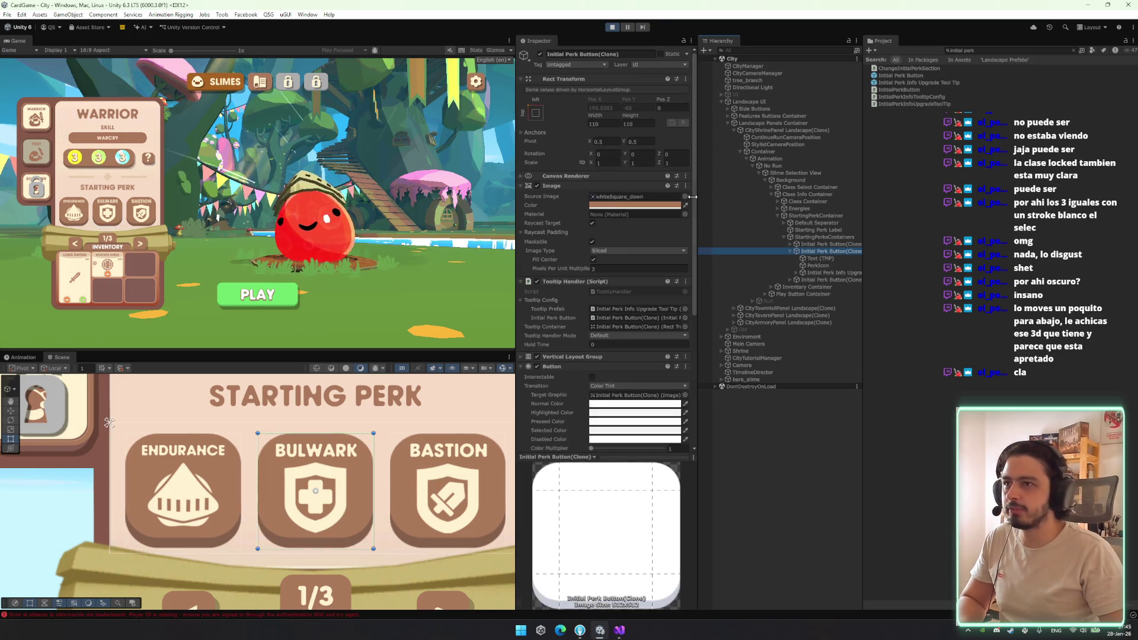
pyautogui.click(685, 196)
pyautogui.doubleClick(744, 307)
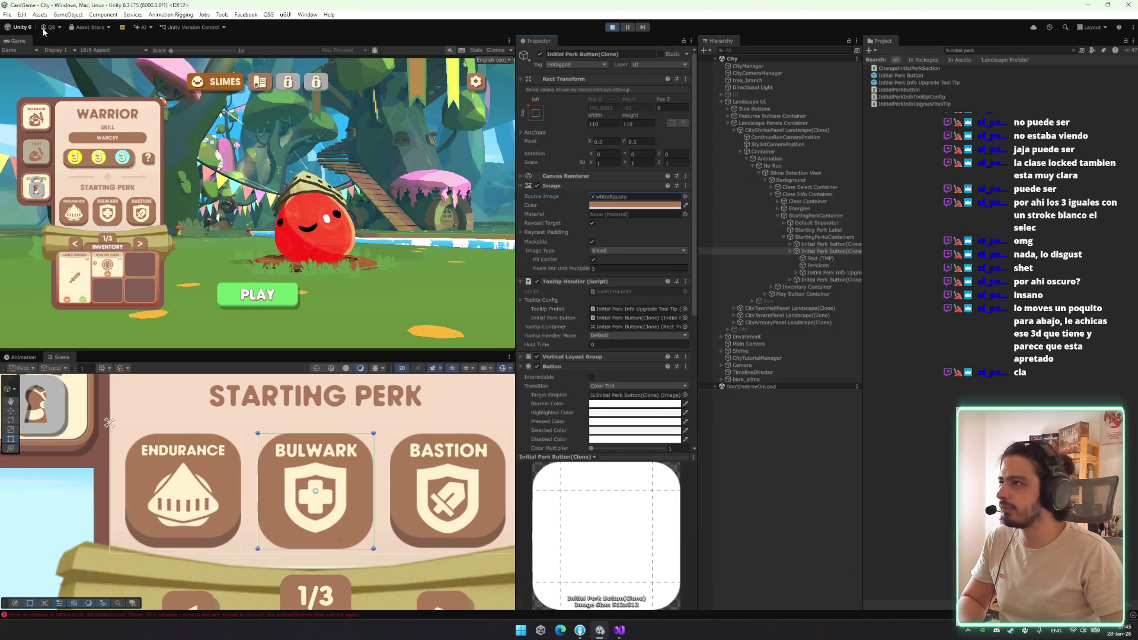
pyautogui.rightClick(16, 47)
pyautogui.click(59, 72)
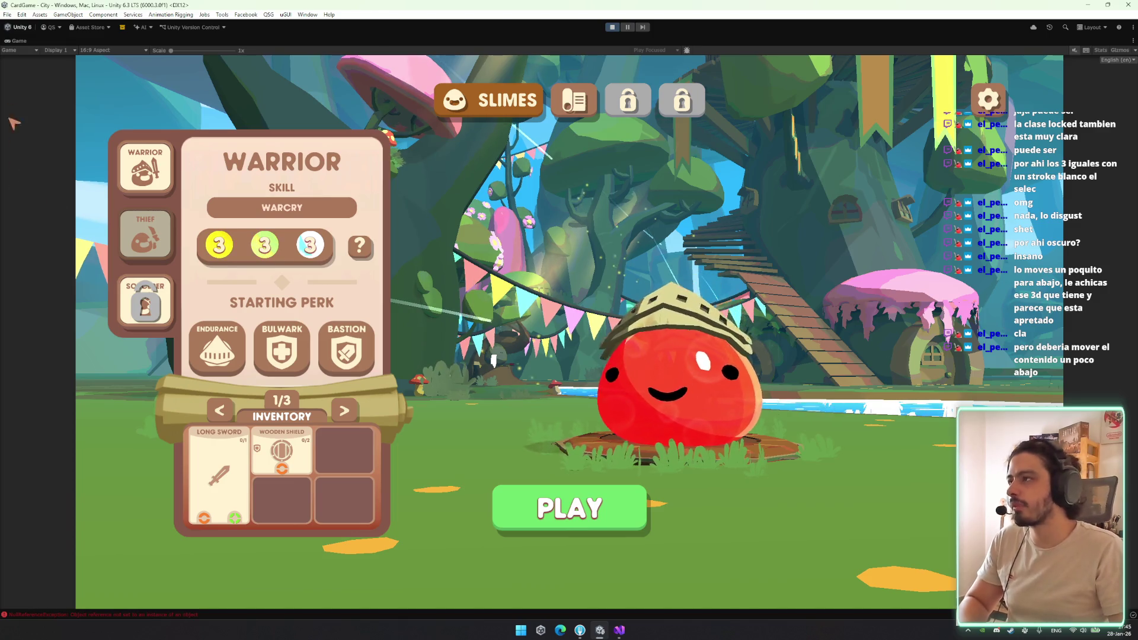
pyautogui.rightClick(18, 41)
pyautogui.click(45, 71)
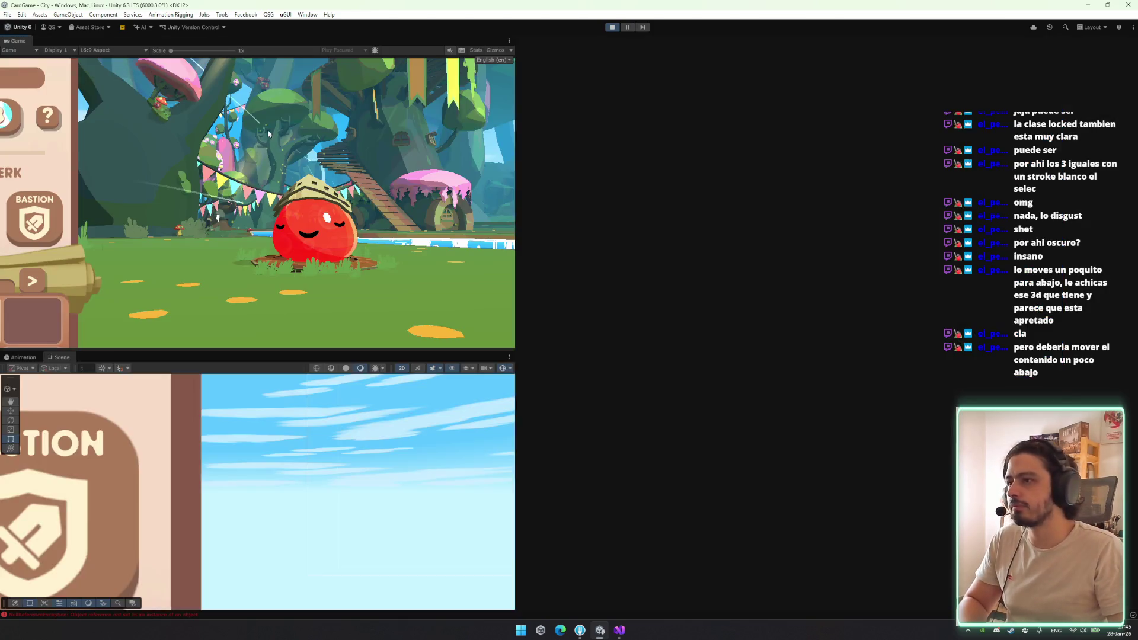
pyautogui.press('r')
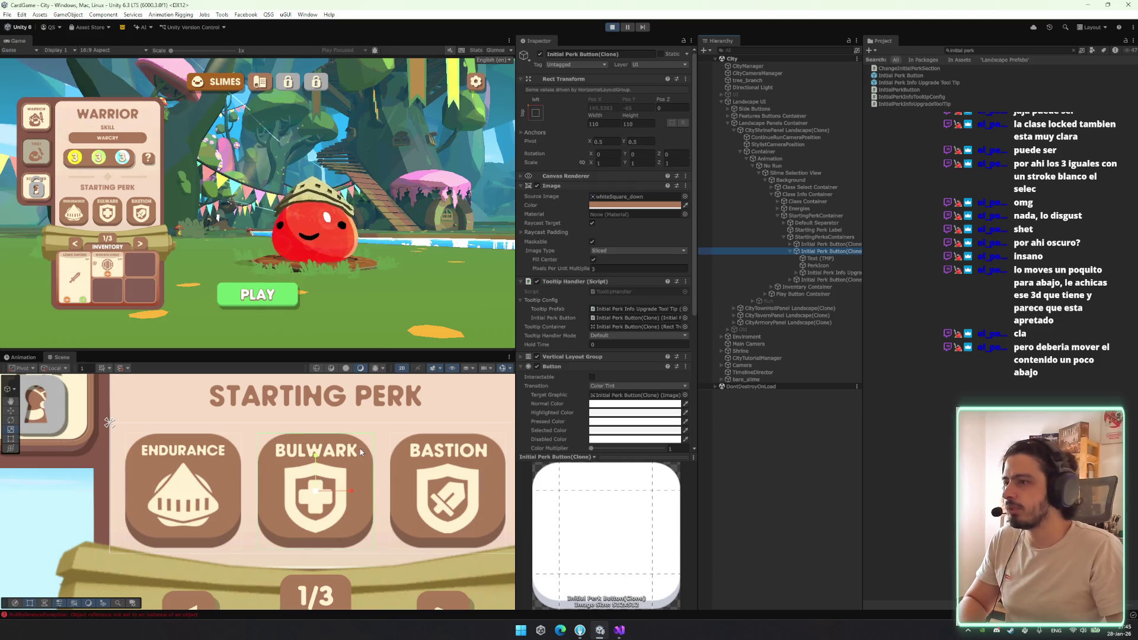
# Scale Bulwark up to about 1.2 and Endurance and Bastion down to about 0.8
pyautogui.press('r')
pyautogui.moveTo(317, 491); pyautogui.dragTo(319, 487)
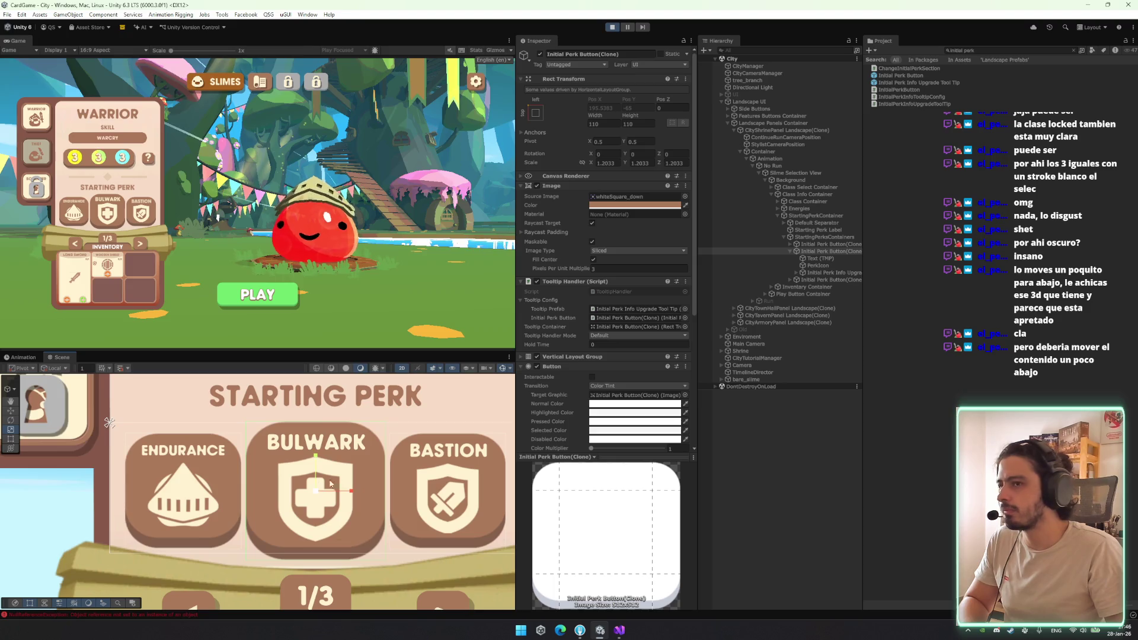
pyautogui.click(790, 251)
pyautogui.click(826, 244)
pyautogui.keyDown('ctrl'); pyautogui.click(826, 258); pyautogui.keyUp('ctrl')
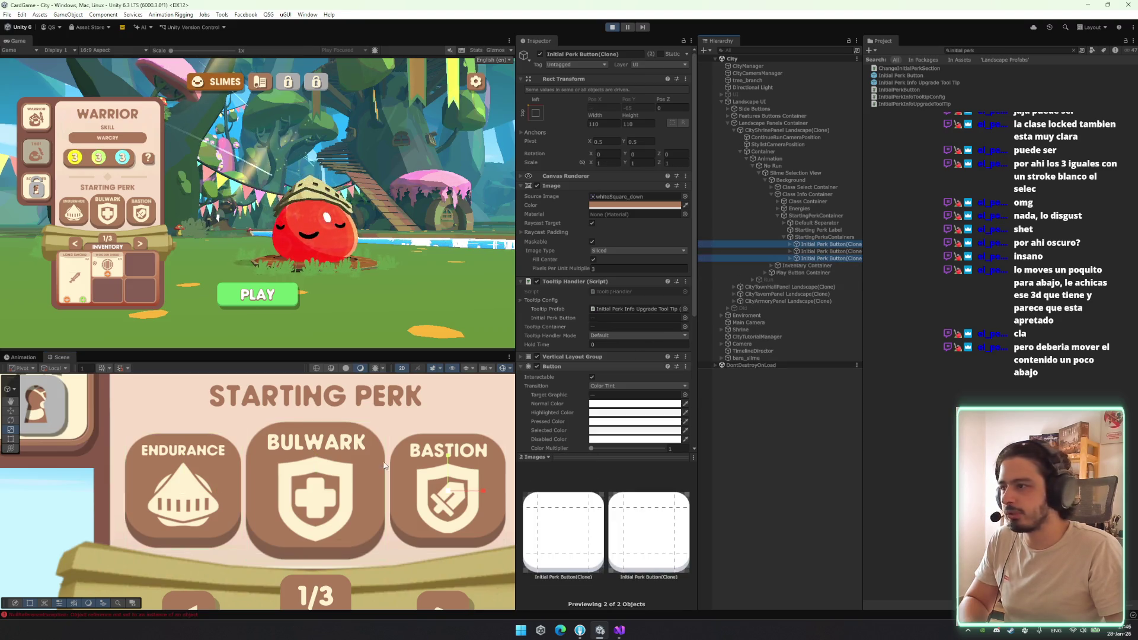
pyautogui.moveTo(449, 491); pyautogui.dragTo(449, 503)
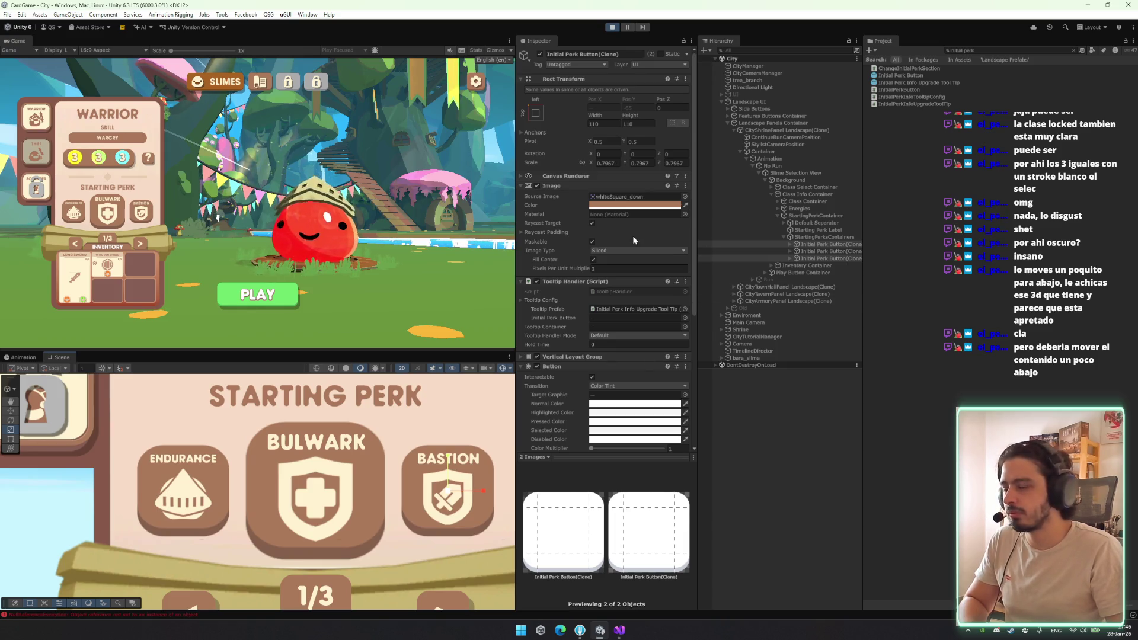
# Preview the perk sizes in a maximized Game view, then restore the layout and select Bastion
pyautogui.rightClick(8, 46)
pyautogui.click(36, 73)
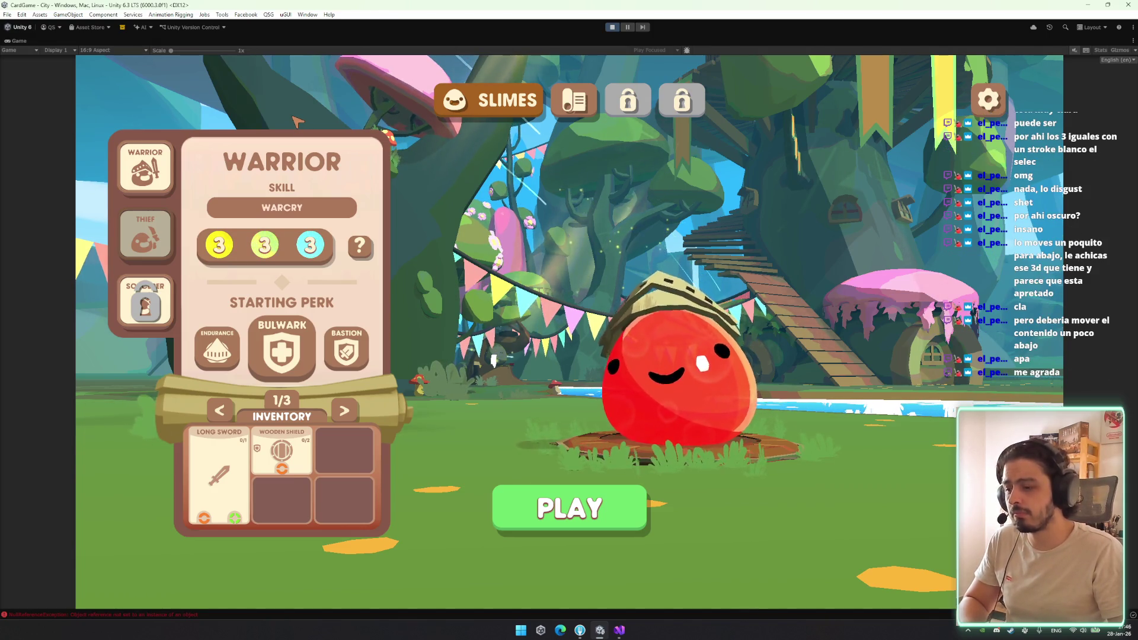
pyautogui.click(17, 28)
pyautogui.press('Escape')
pyautogui.doubleClick(18, 40)
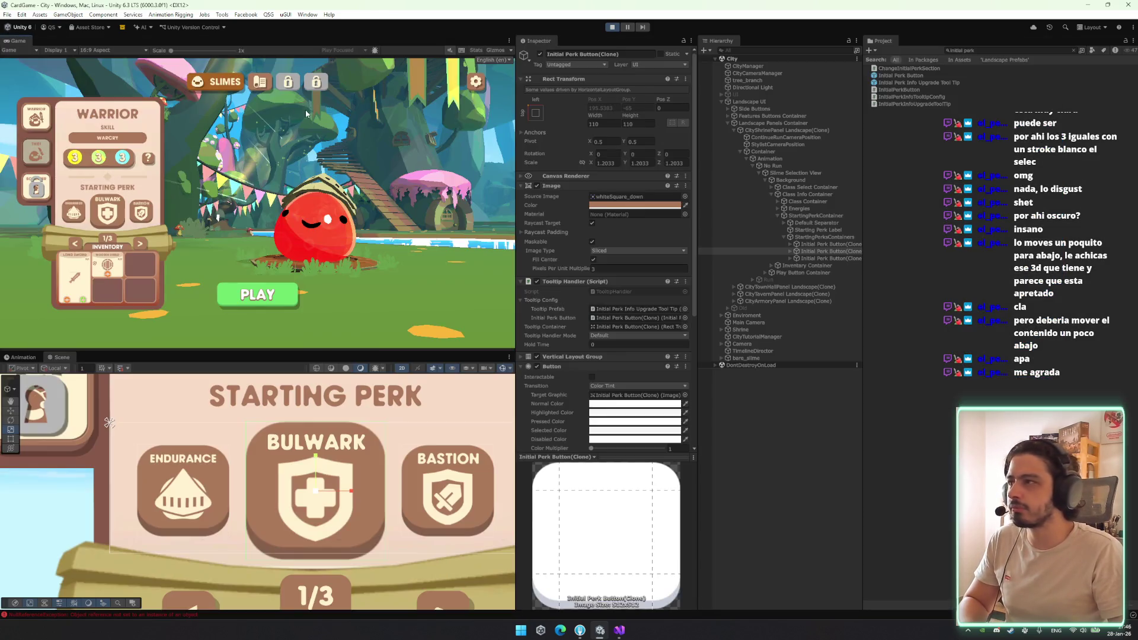
pyautogui.click(834, 259)
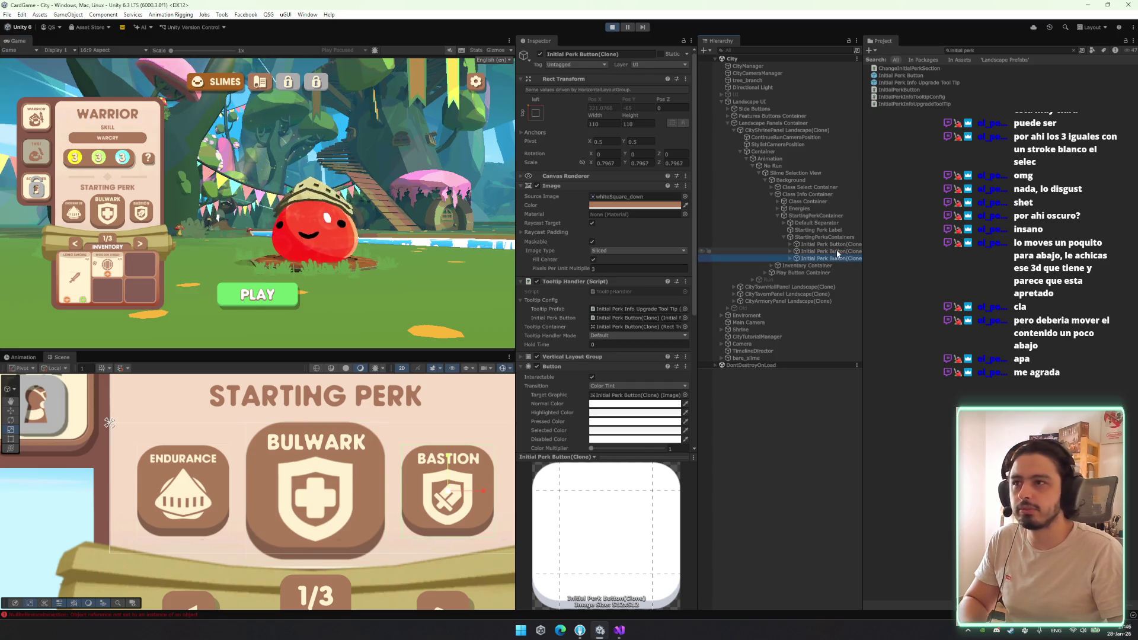
# Stop play mode and set the Initial Perk Button prefab's Button Transition to None
pyautogui.click(616, 27)
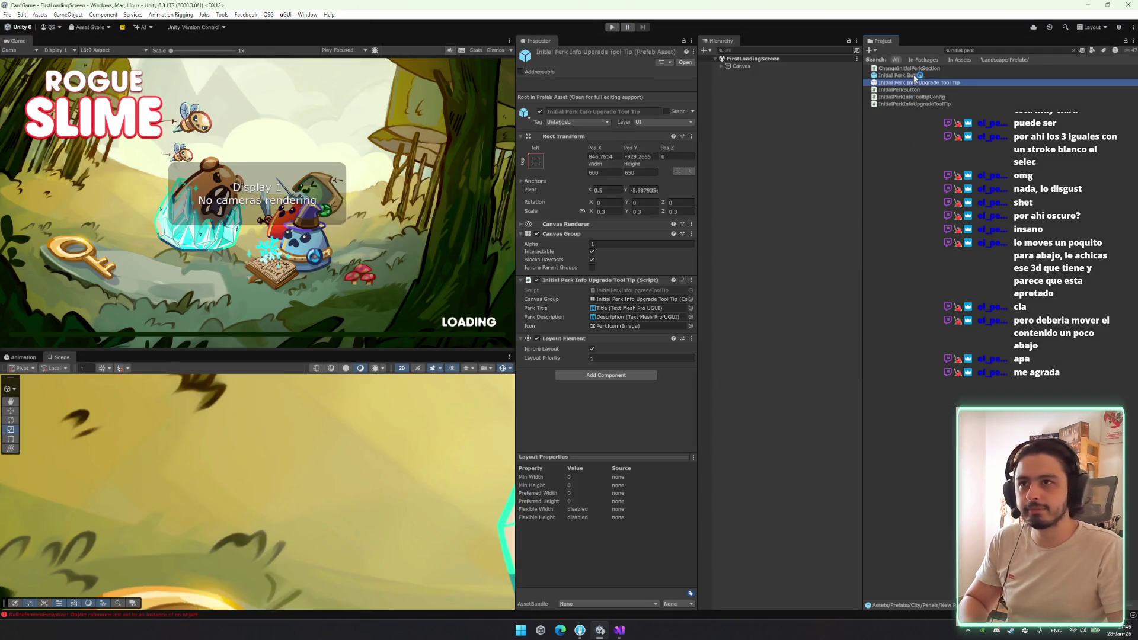
pyautogui.scroll(-5, 651, 365)
pyautogui.click(629, 324)
pyautogui.click(610, 328)
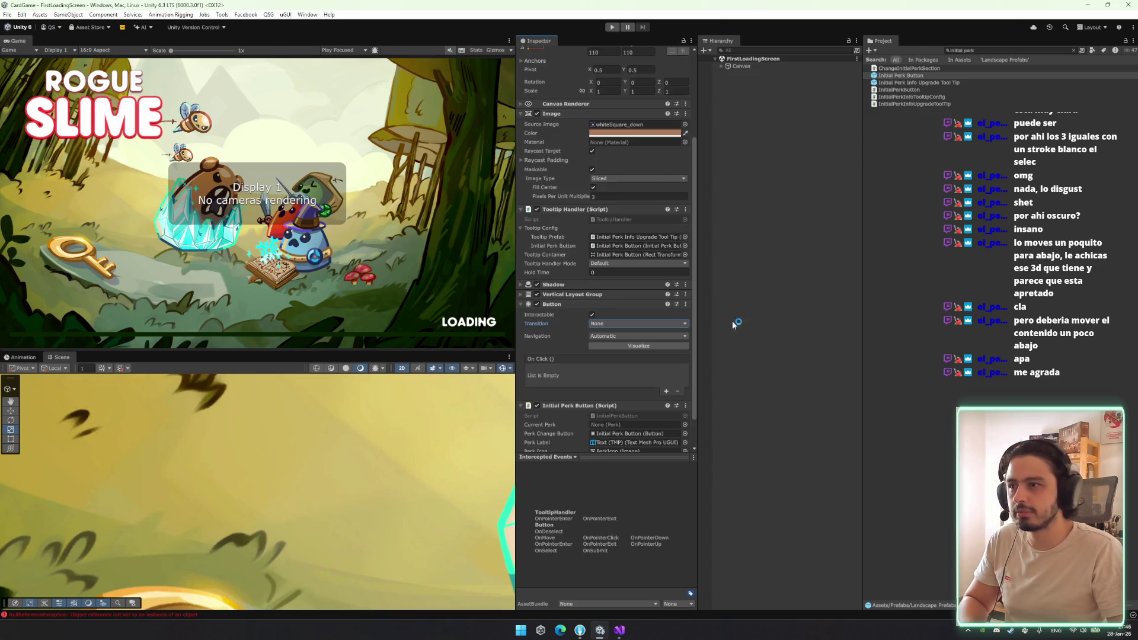
# Switch to Visual Studio and look through InitialPerkInfoTooltipConfig.cs
pyautogui.click(619, 629)
pyautogui.scroll(-6, 295, 317)
pyautogui.click(362, 236)
pyautogui.scroll(6, 224, 293)
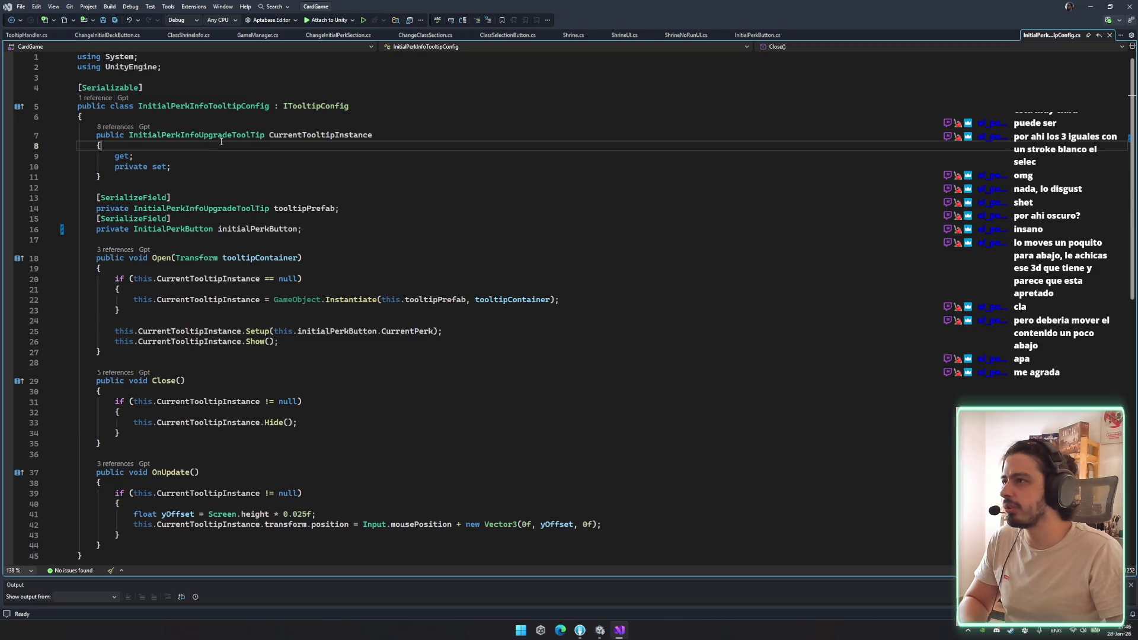
# Open the InitialPerkButton script and locate the EnableButton method
pyautogui.click(199, 205)
pyautogui.doubleClick(172, 229)
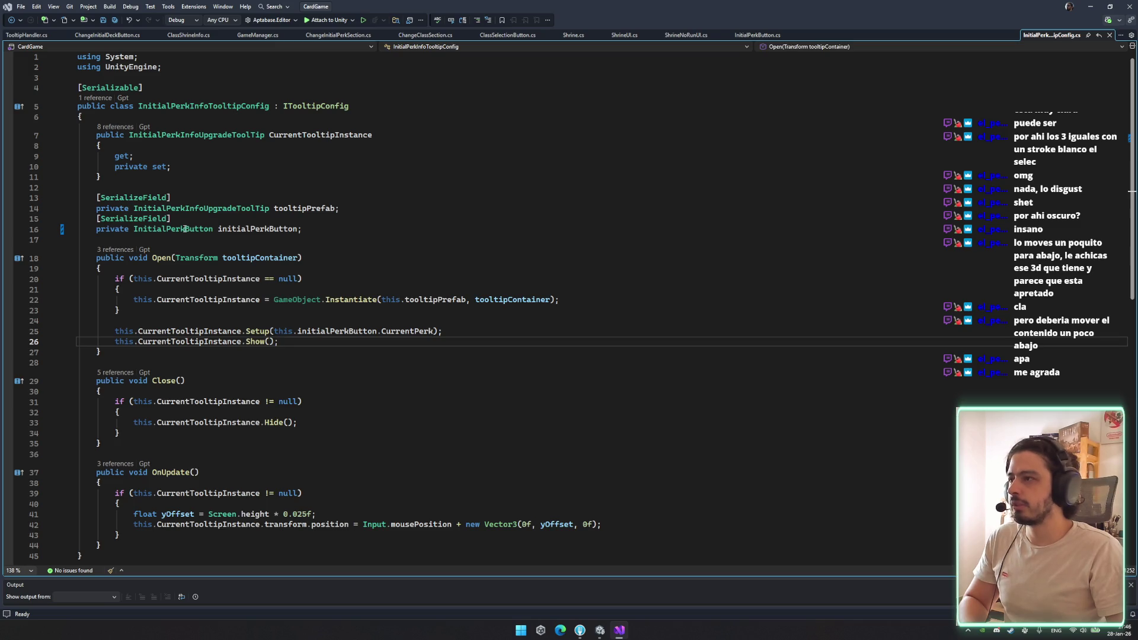
pyautogui.keyDown('ctrl'); pyautogui.click(191, 232); pyautogui.keyUp('ctrl')
pyautogui.click(394, 315)
pyautogui.scroll(-12, 498, 382)
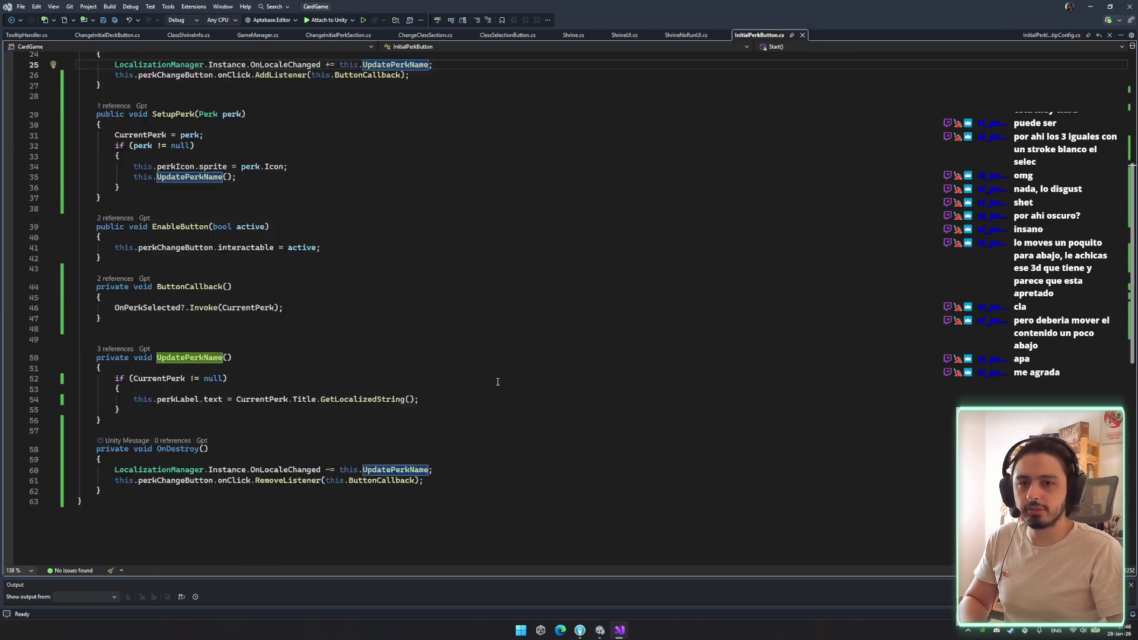
pyautogui.scroll(4, 335, 332)
pyautogui.moveTo(80, 435); pyautogui.dragTo(347, 435)
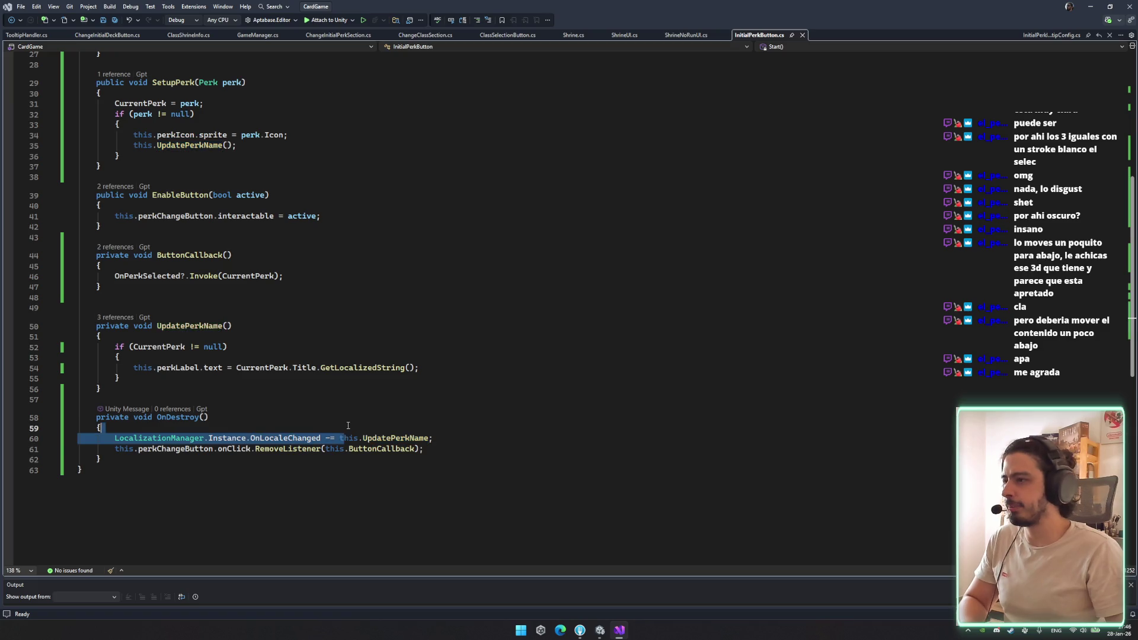
pyautogui.scroll(2, 348, 435)
# Add a transform DOKill(true) call and a DOScale tween inside EnableButton
pyautogui.click(372, 276)
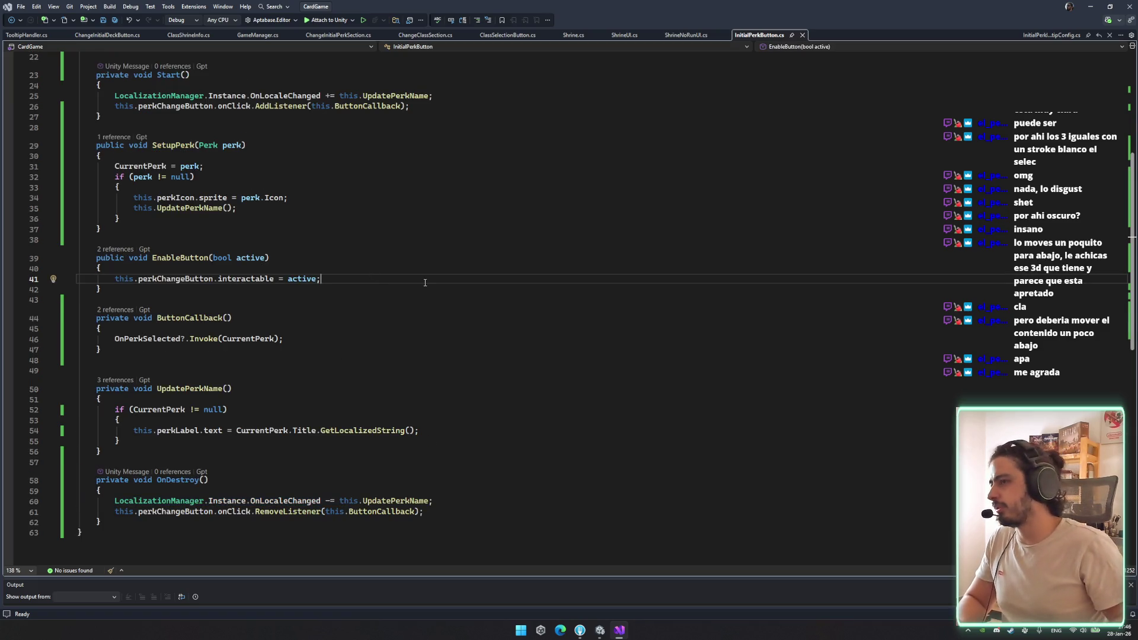
pyautogui.press('Return')
pyautogui.press('Return')
pyautogui.press('Up')
pyautogui.press('Return')
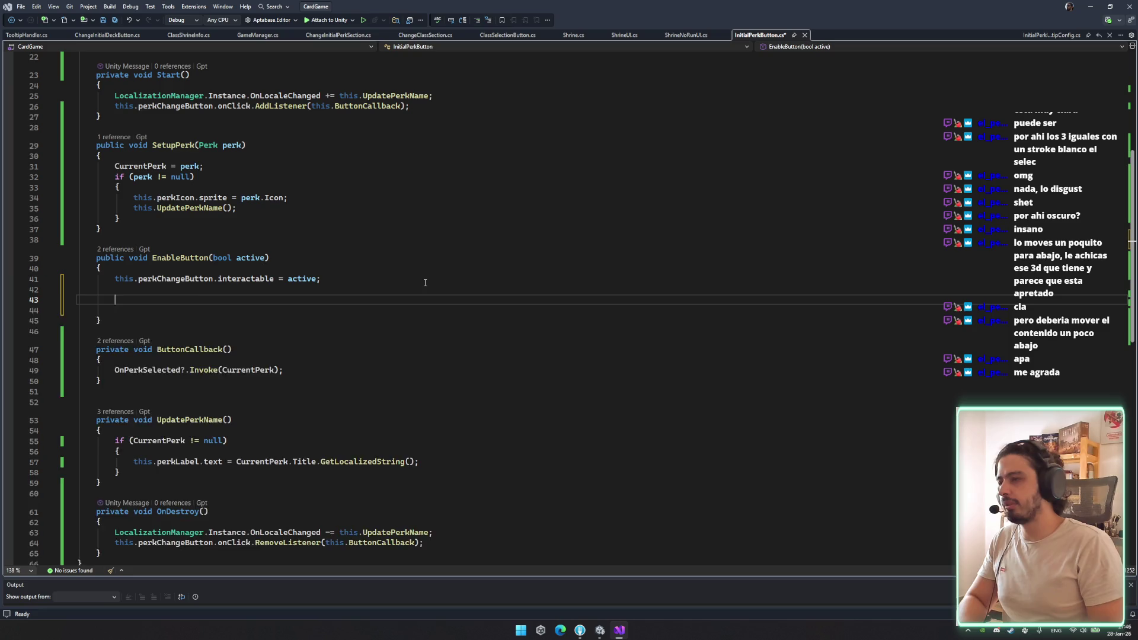
pyautogui.write('this.transform.d')
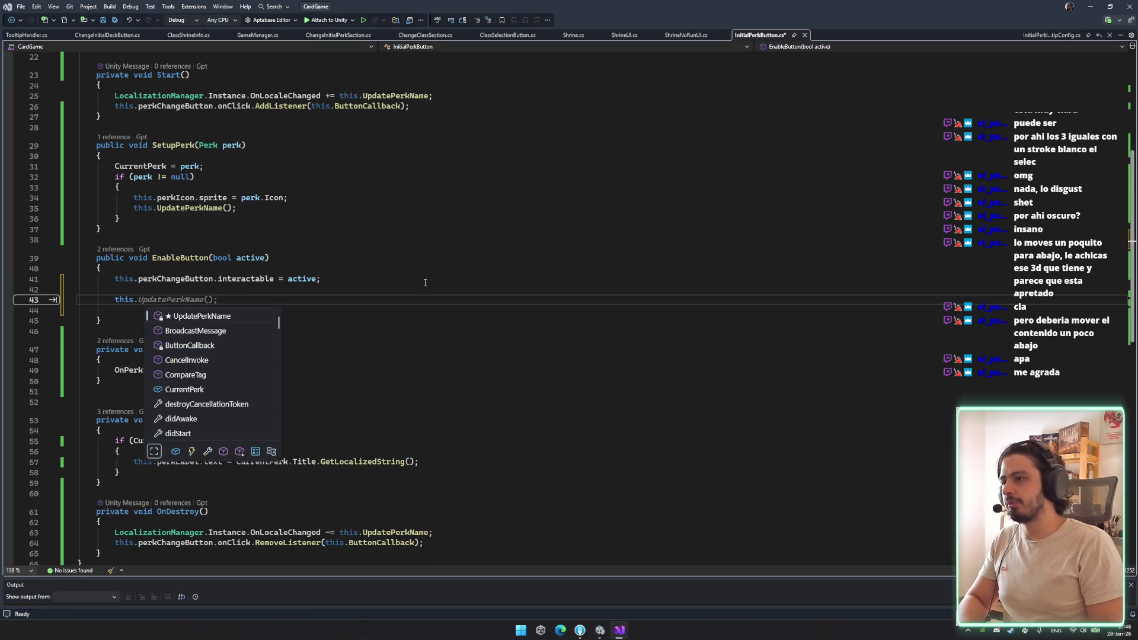
pyautogui.write('ok(true);')
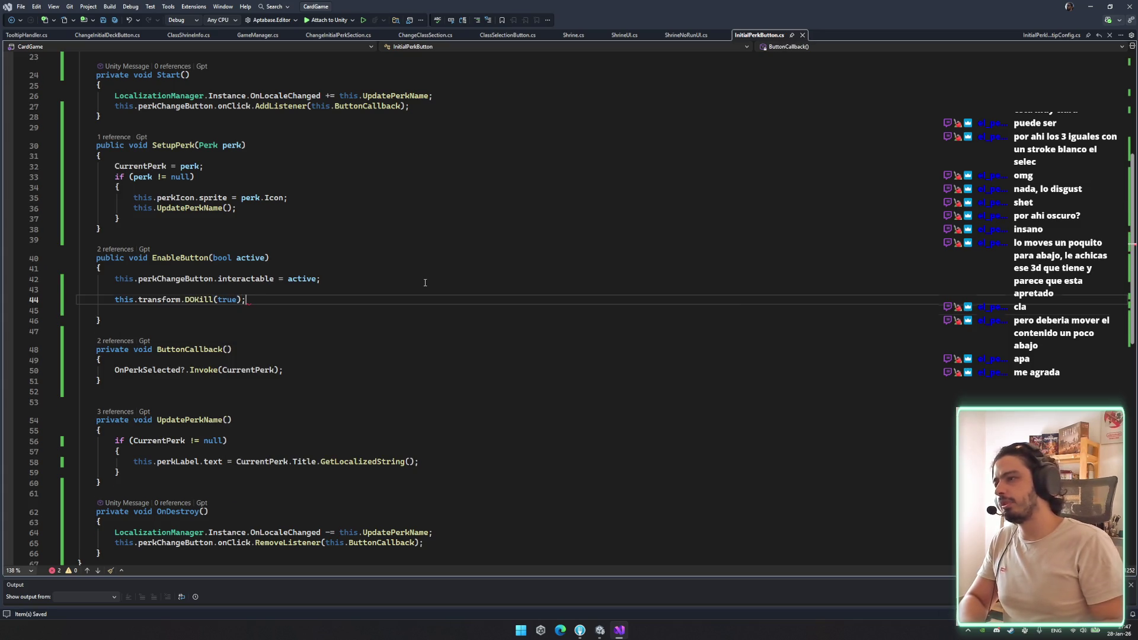
pyautogui.press('Return')
pyautogui.write('this.transform.doscal')
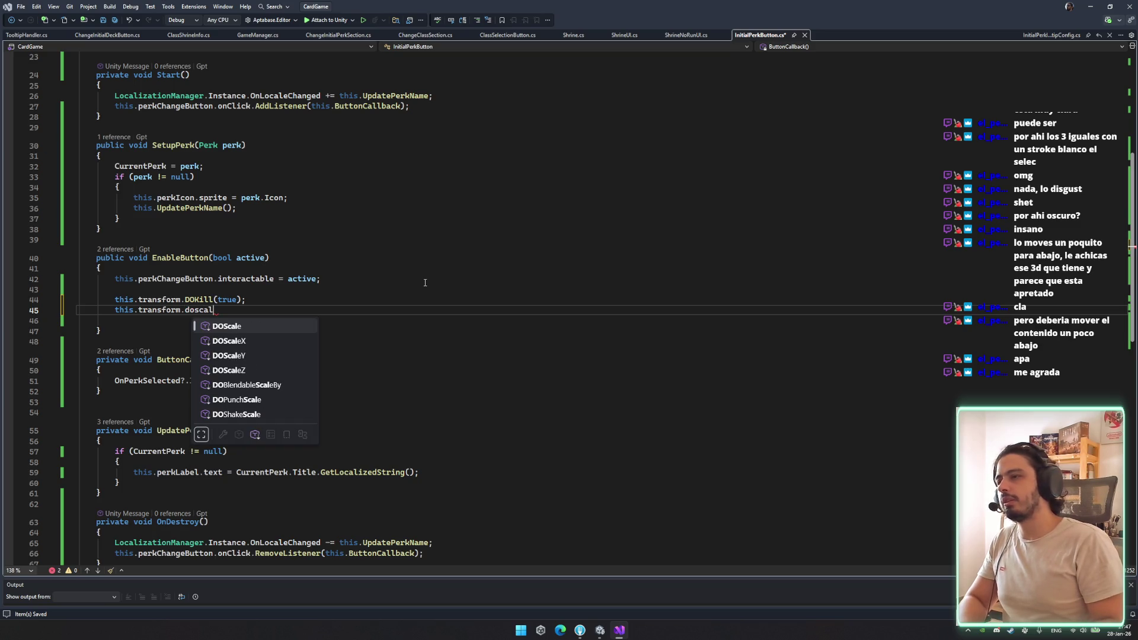
pyautogui.write('(active ?')
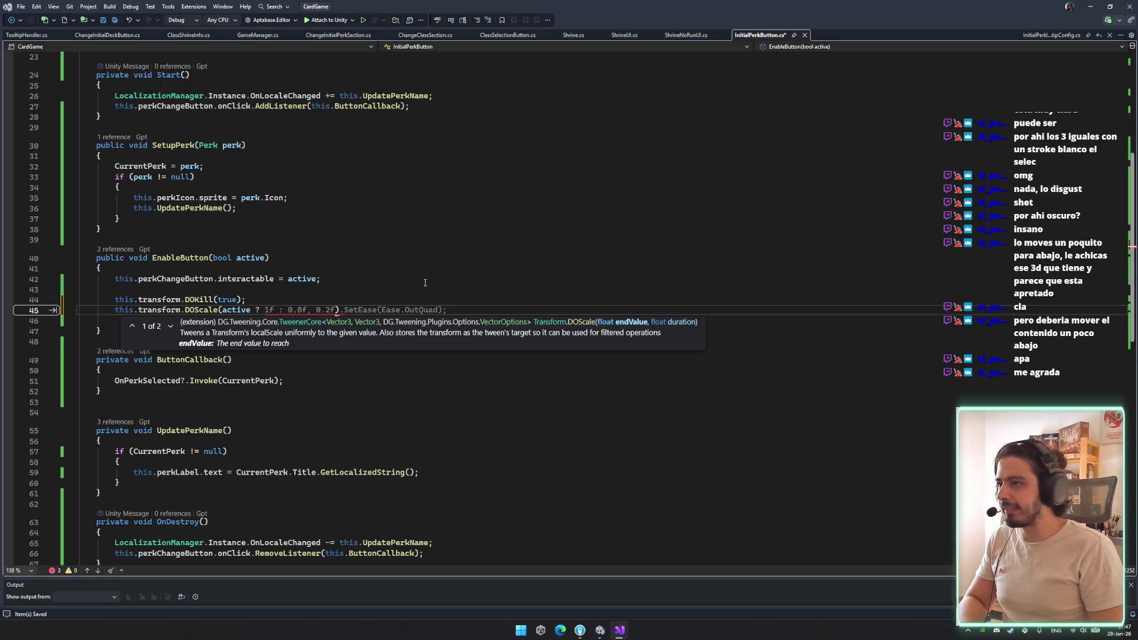
pyautogui.press('Tab')
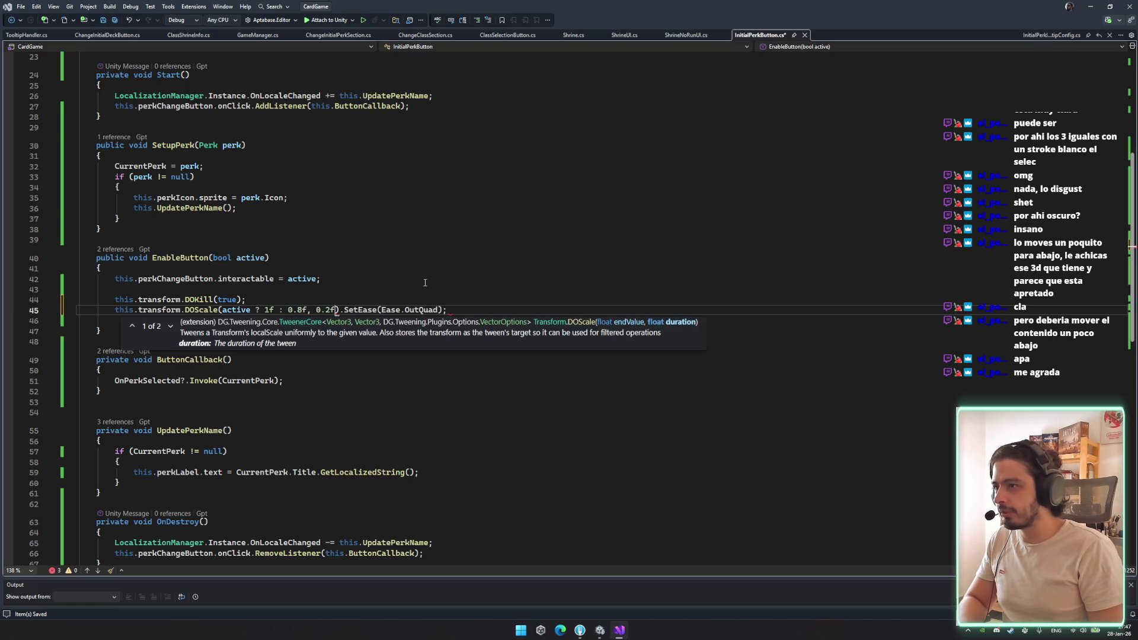
pyautogui.press('Left')
pyautogui.press('Left')
pyautogui.press('Left')
pyautogui.write('.2')
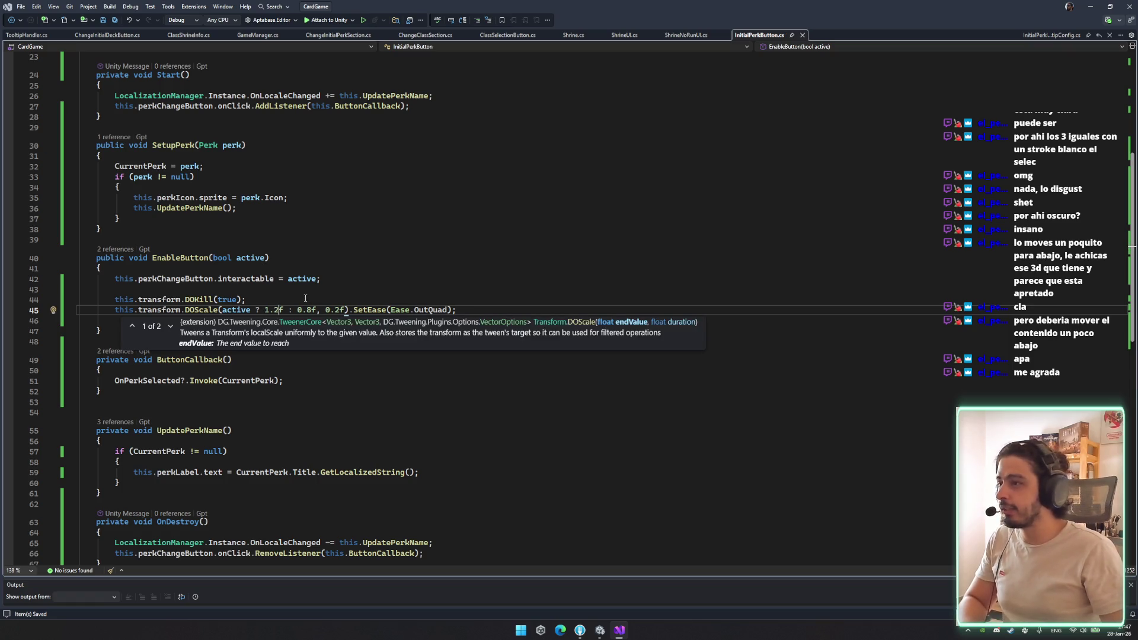
# Change the DOScale values to active ? 0.8f : 1.2f and save the script
pyautogui.doubleClick(437, 311)
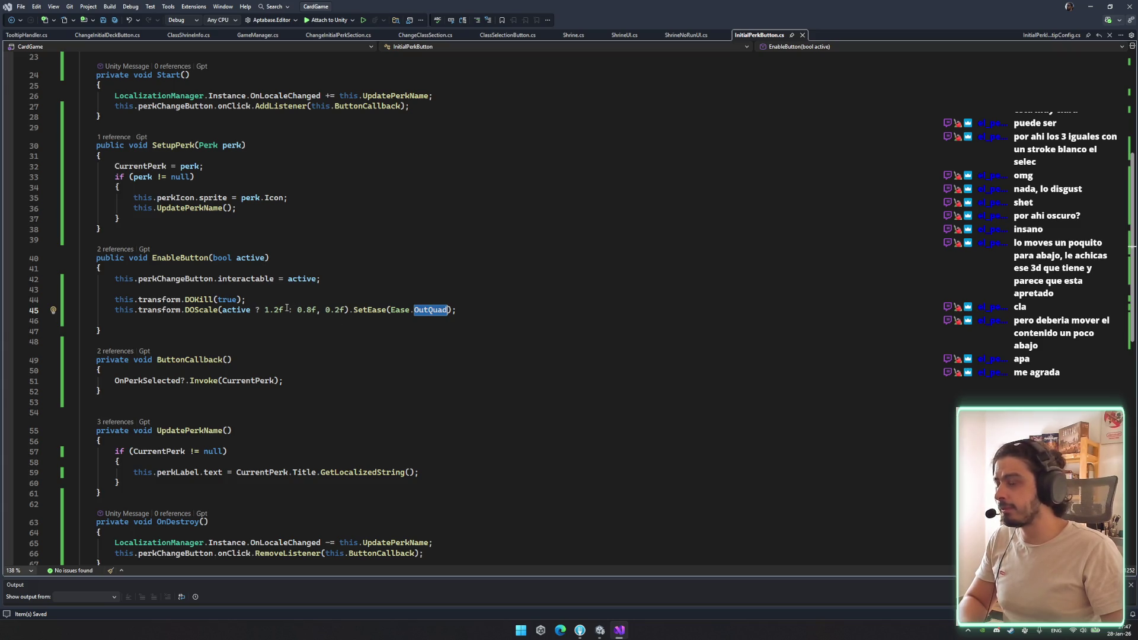
pyautogui.doubleClick(255, 259)
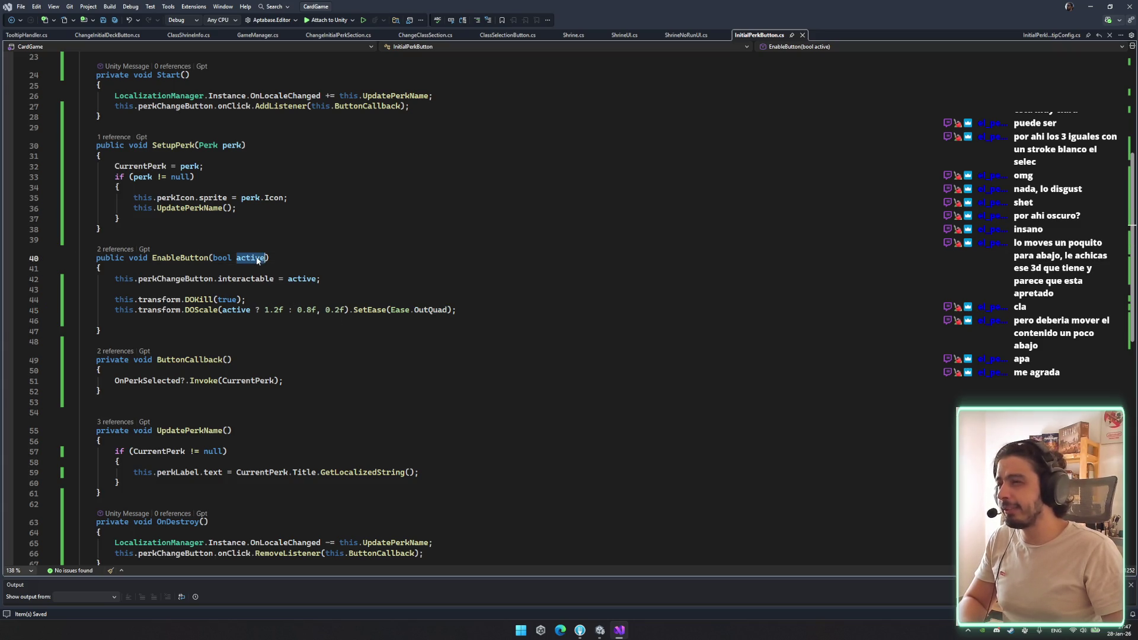
pyautogui.hotkey('ctrl', 'r')
pyautogui.hotkey('ctrl', 'r')
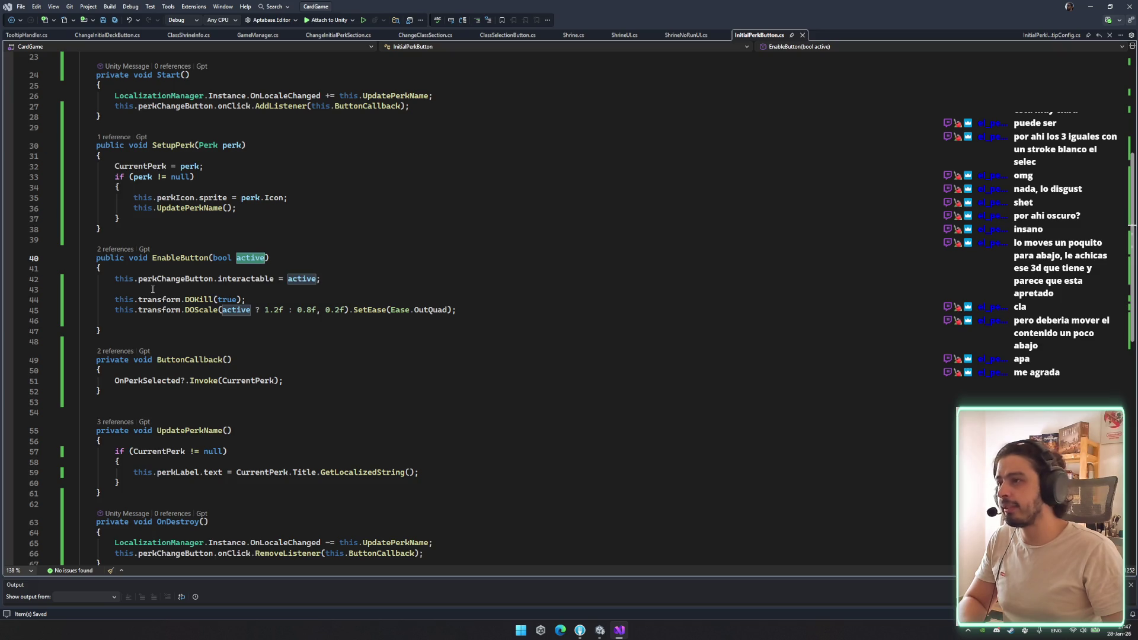
pyautogui.click(276, 311)
pyautogui.press('BackSpace')
pyautogui.press('BackSpace')
pyautogui.press('BackSpace')
pyautogui.write('0.8')
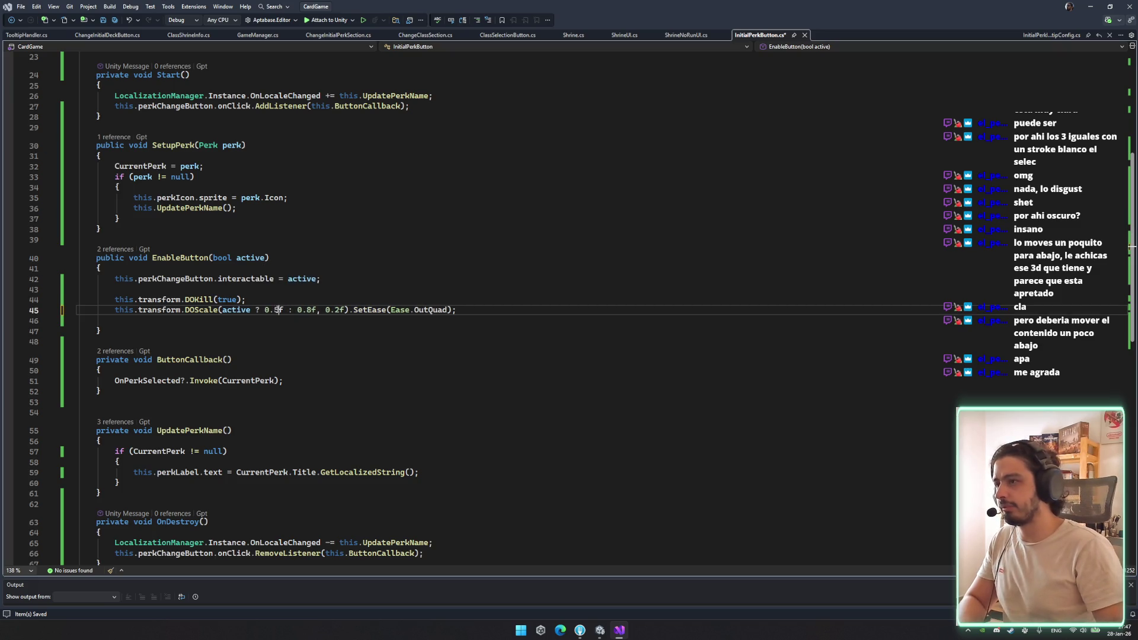
pyautogui.press('BackSpace')
pyautogui.press('BackSpace')
pyautogui.press('BackSpace')
pyautogui.write('1.2f')
pyautogui.hotkey('ctrl', 's')
# Finish the 0.25f duration and remove the empty line before EnableButton's closing brace
pyautogui.write('5')
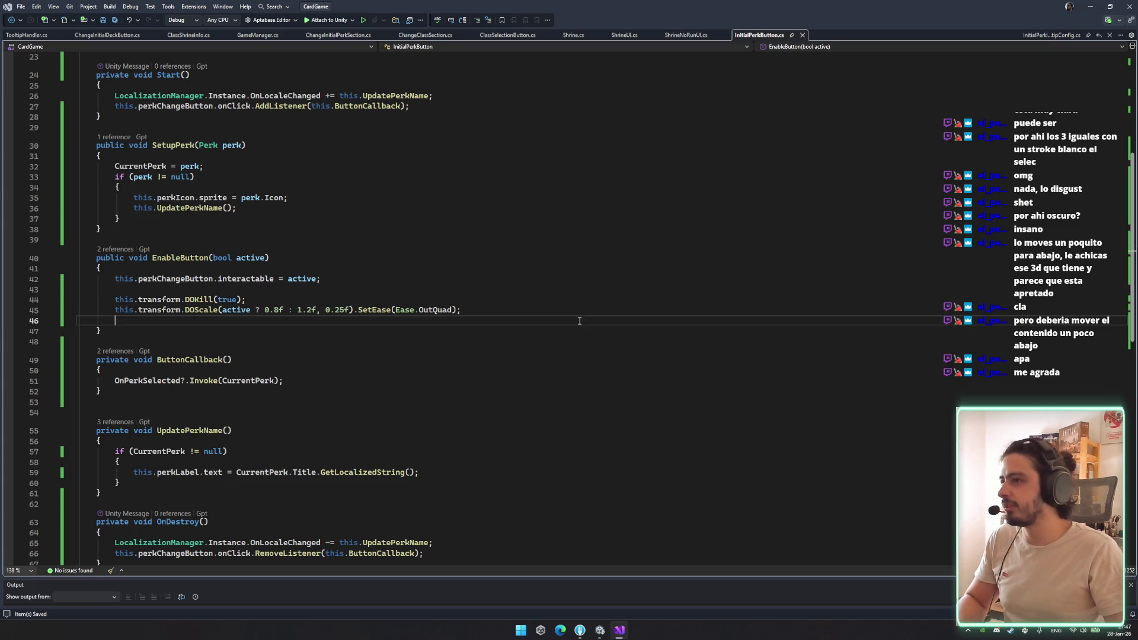
pyautogui.click(651, 331)
pyautogui.press('Up')
pyautogui.hotkey('ctrl', 'shift', 'l')
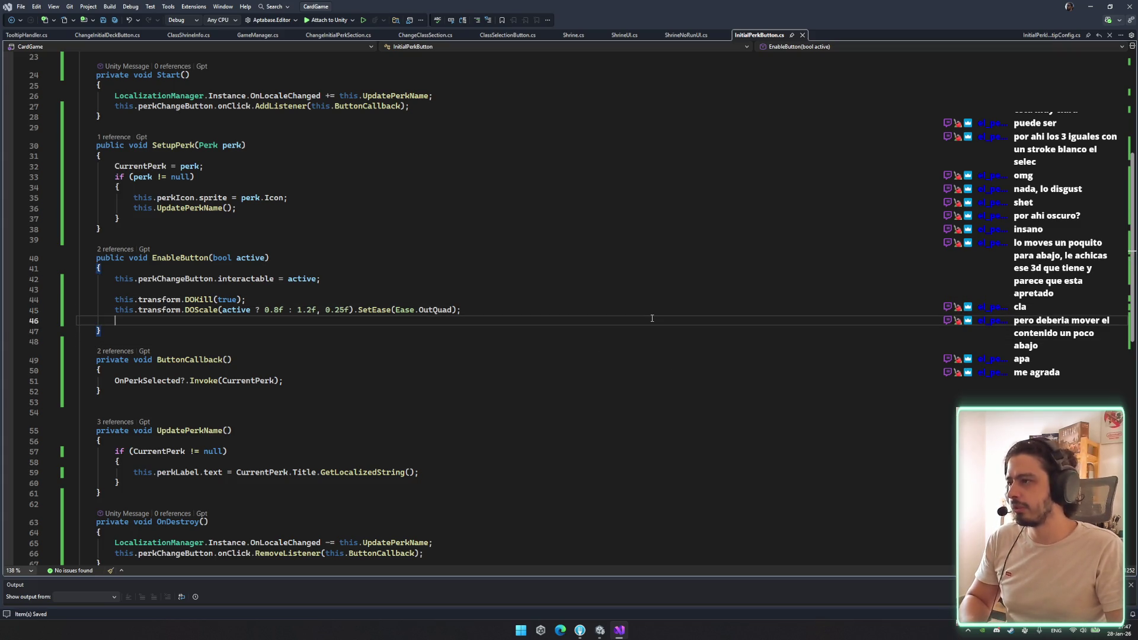
pyautogui.doubleClick(195, 260)
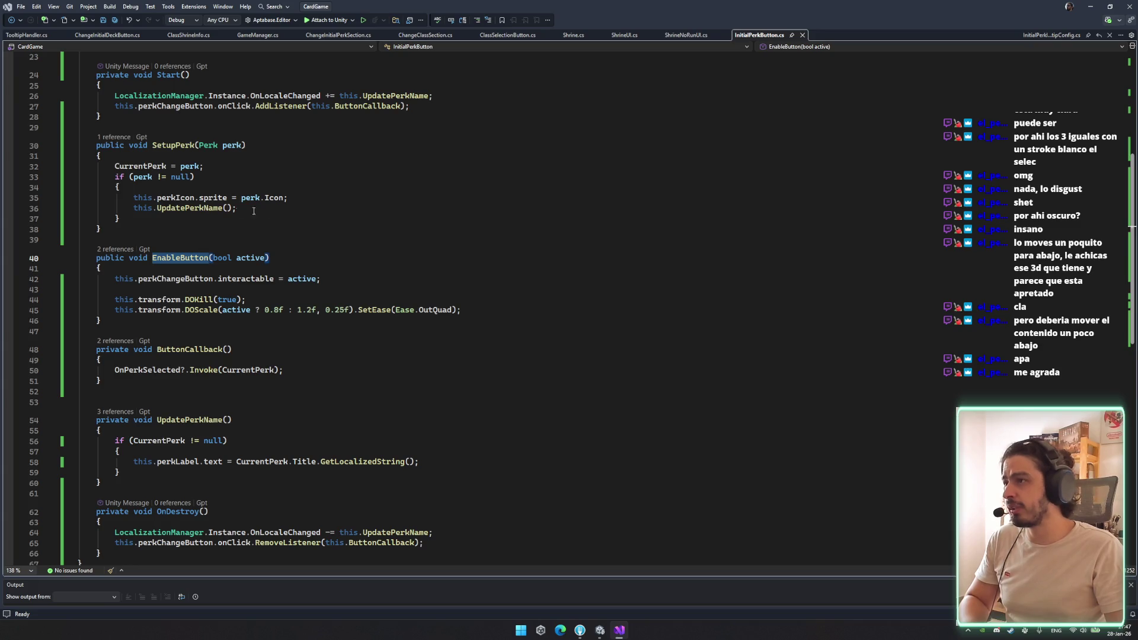
# Open the EnableButton call site in ChangeInitialPerkSection and save the script
pyautogui.click(115, 249)
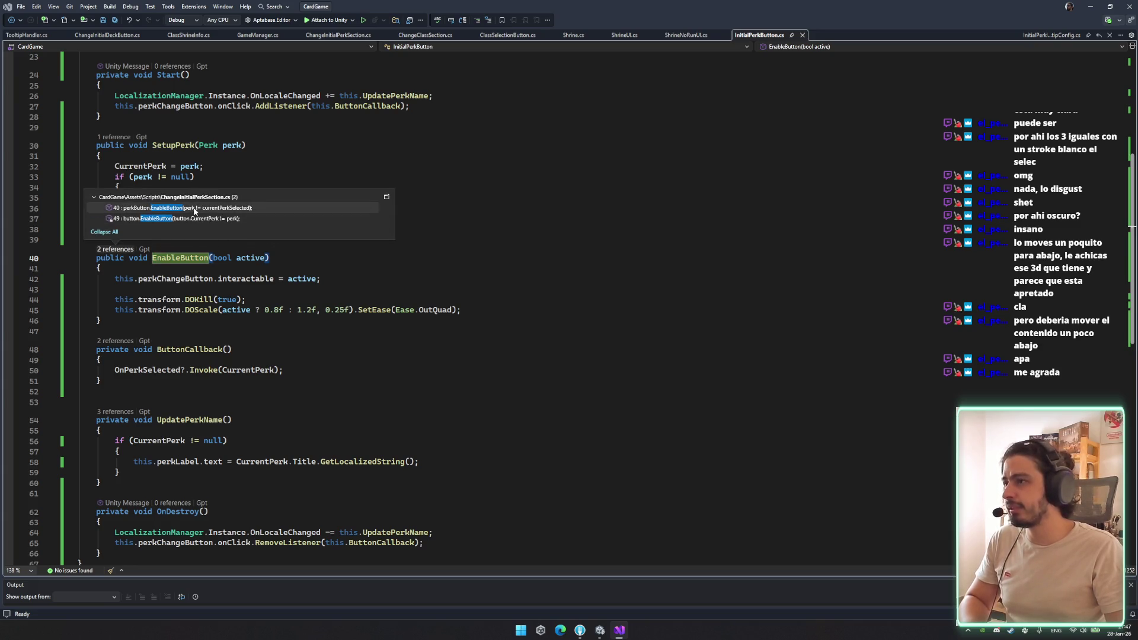
pyautogui.click(208, 212)
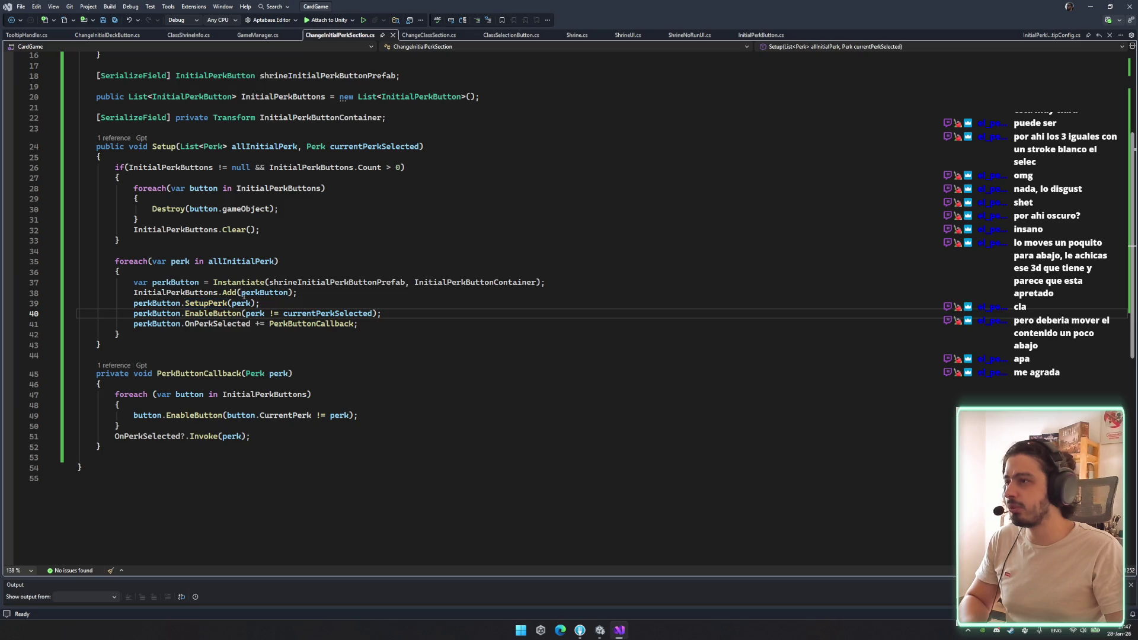
pyautogui.scroll(2, 257, 328)
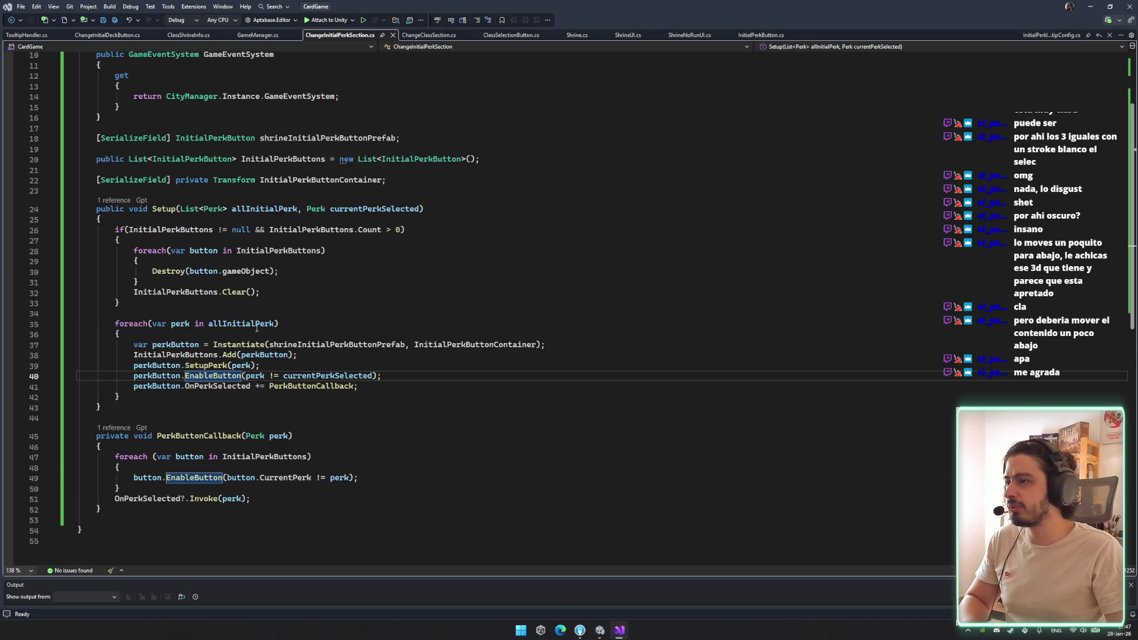
pyautogui.doubleClick(312, 386)
pyautogui.doubleClick(374, 208)
pyautogui.hotkey('ctrl', 's')
# Open the Setup call in ShrineNoRunUI, then return and jump to the perk declaration
pyautogui.click(115, 201)
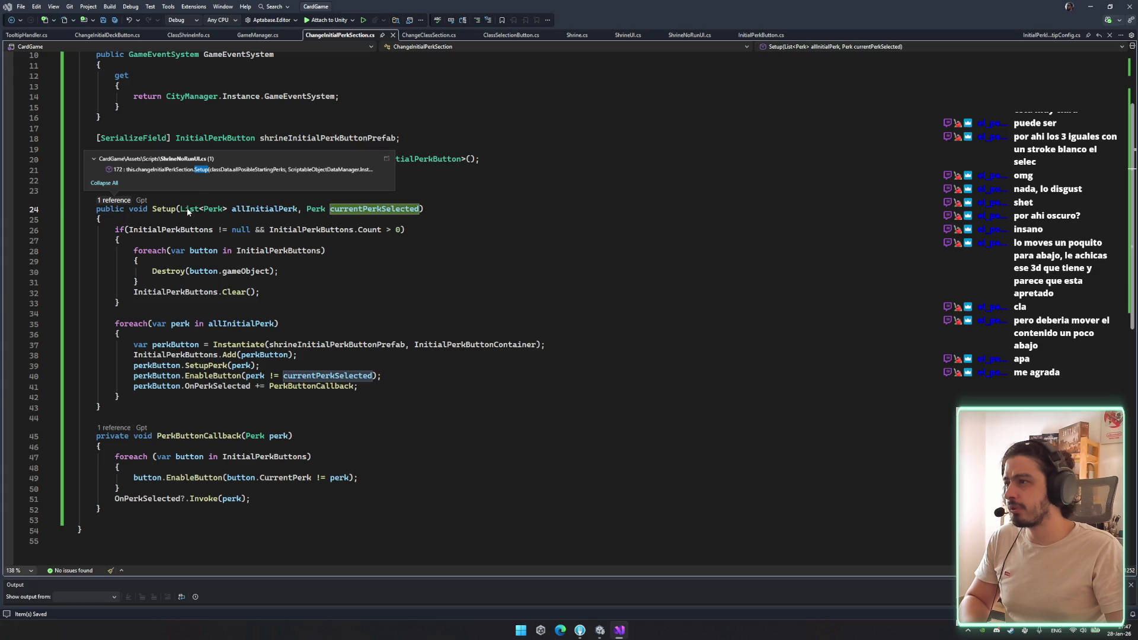
pyautogui.click(196, 172)
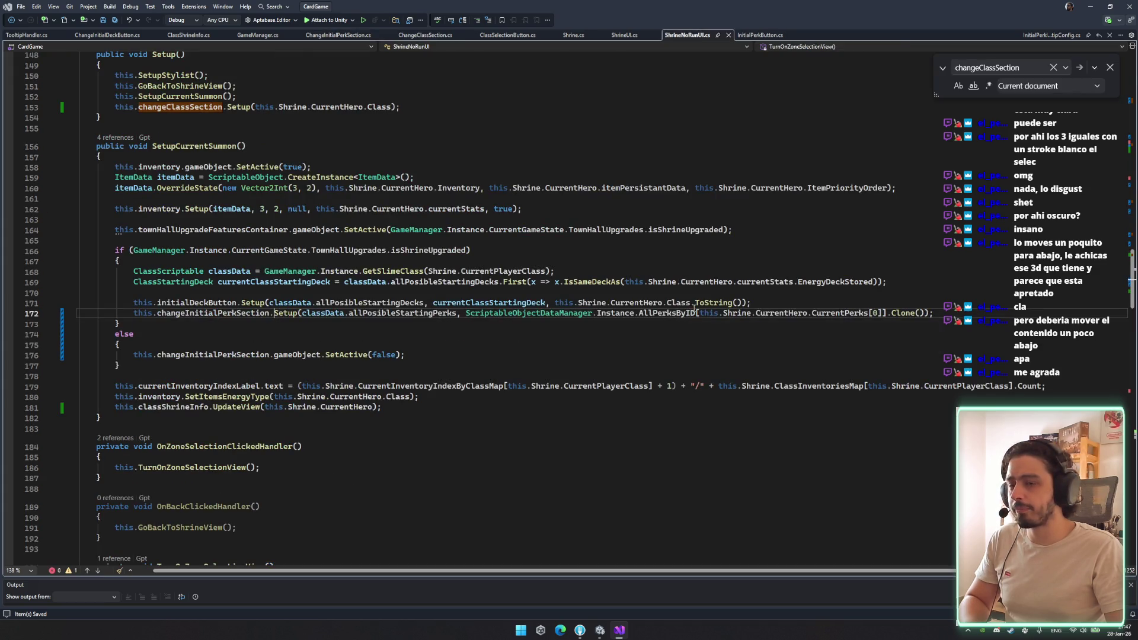
pyautogui.hotkey('ctrl', '-')
pyautogui.click(291, 375)
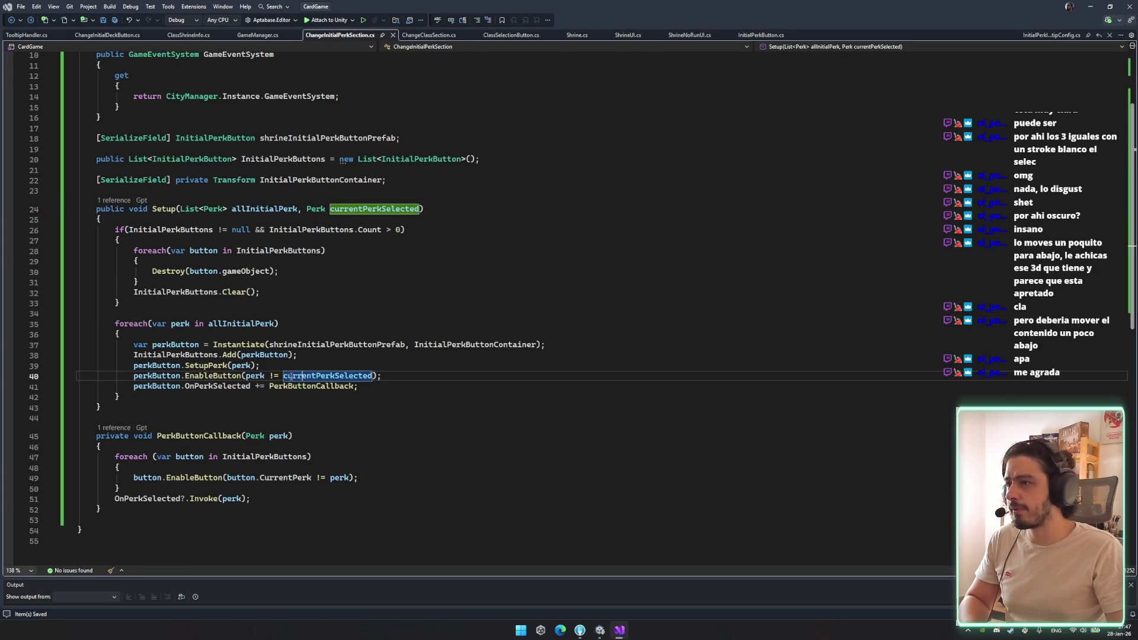
pyautogui.click(256, 376)
pyautogui.press('F12')
# Review the line 40 perk comparison across both scripts, then return to Unity
pyautogui.click(238, 325)
pyautogui.doubleClick(364, 210)
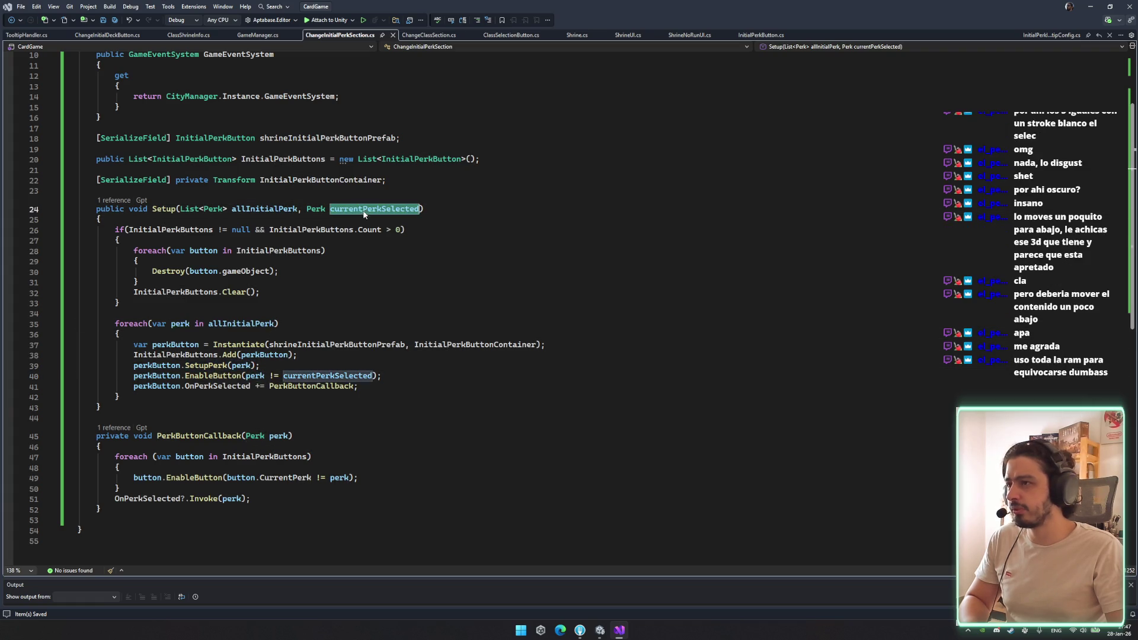
pyautogui.click(320, 376)
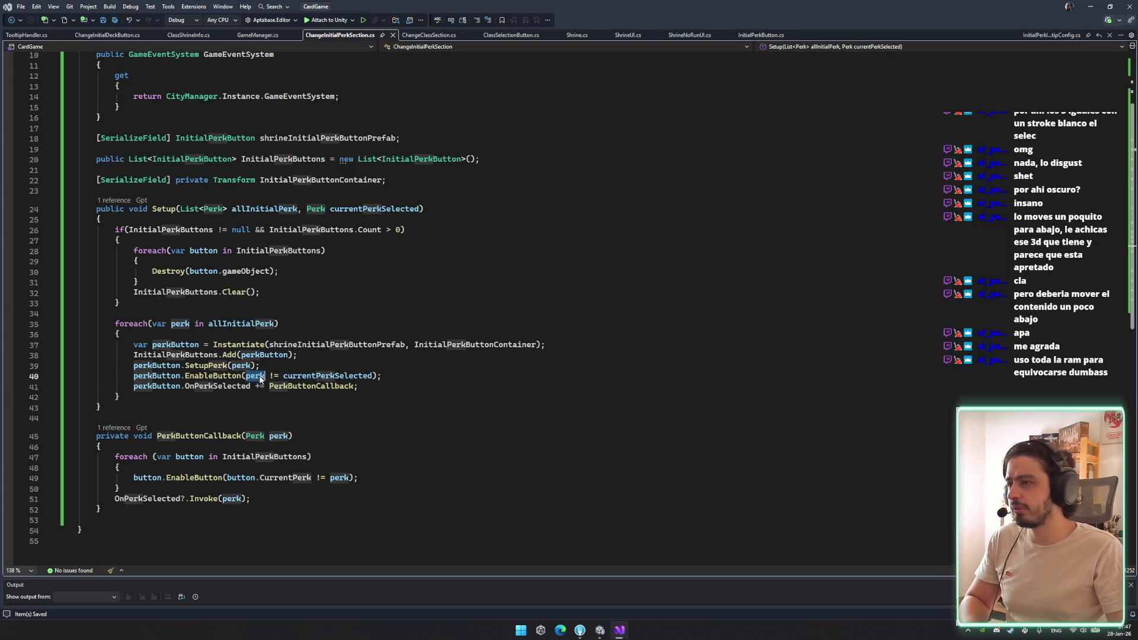
pyautogui.doubleClick(235, 376)
pyautogui.moveTo(246, 376); pyautogui.dragTo(352, 376)
pyautogui.doubleClick(255, 380)
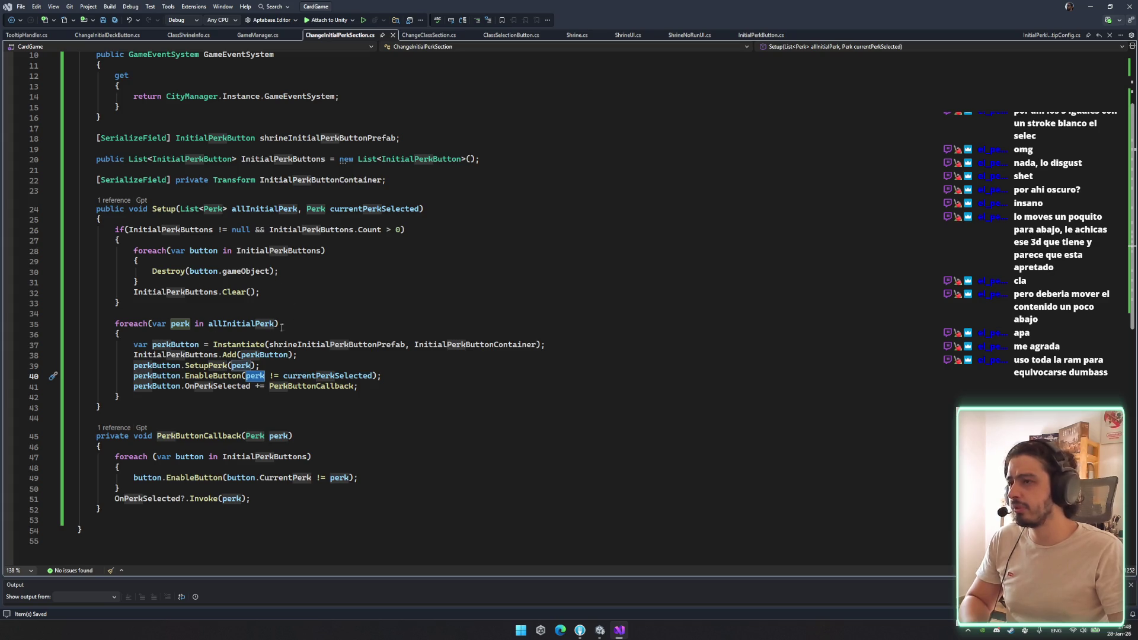
pyautogui.hotkey('ctrl', 'Tab')
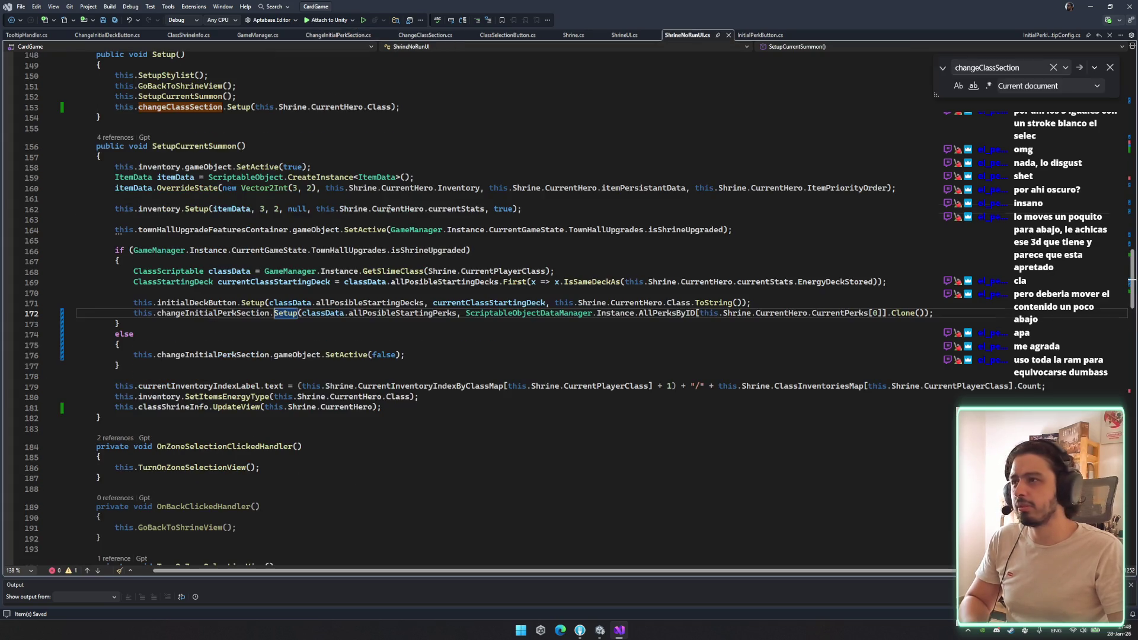
pyautogui.hotkey('ctrl', 'Tab')
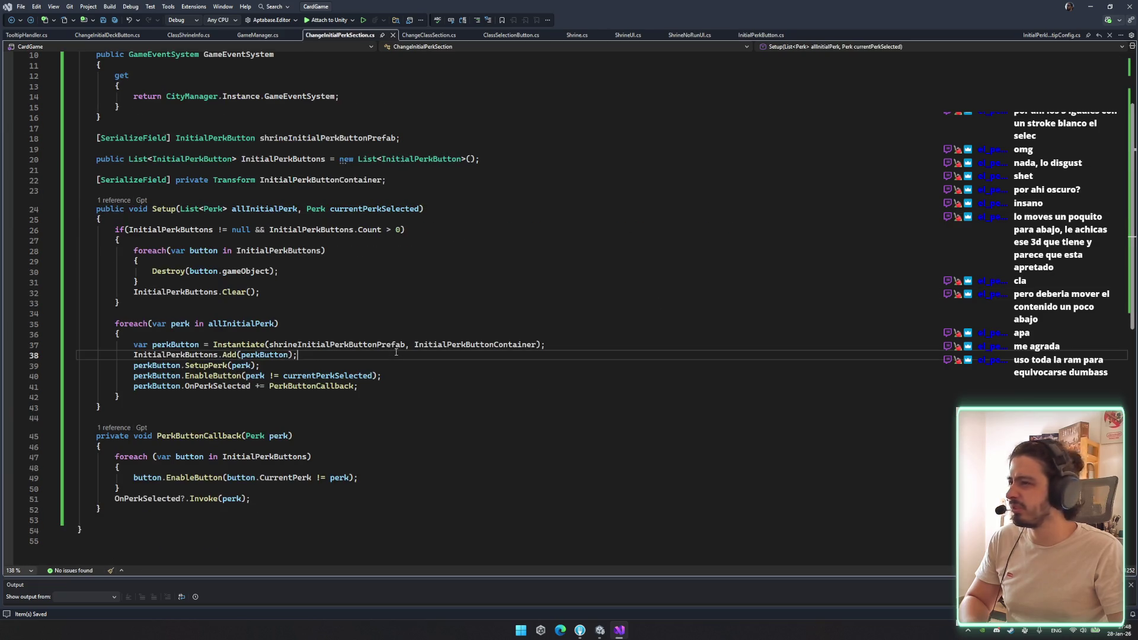
pyautogui.click(451, 345)
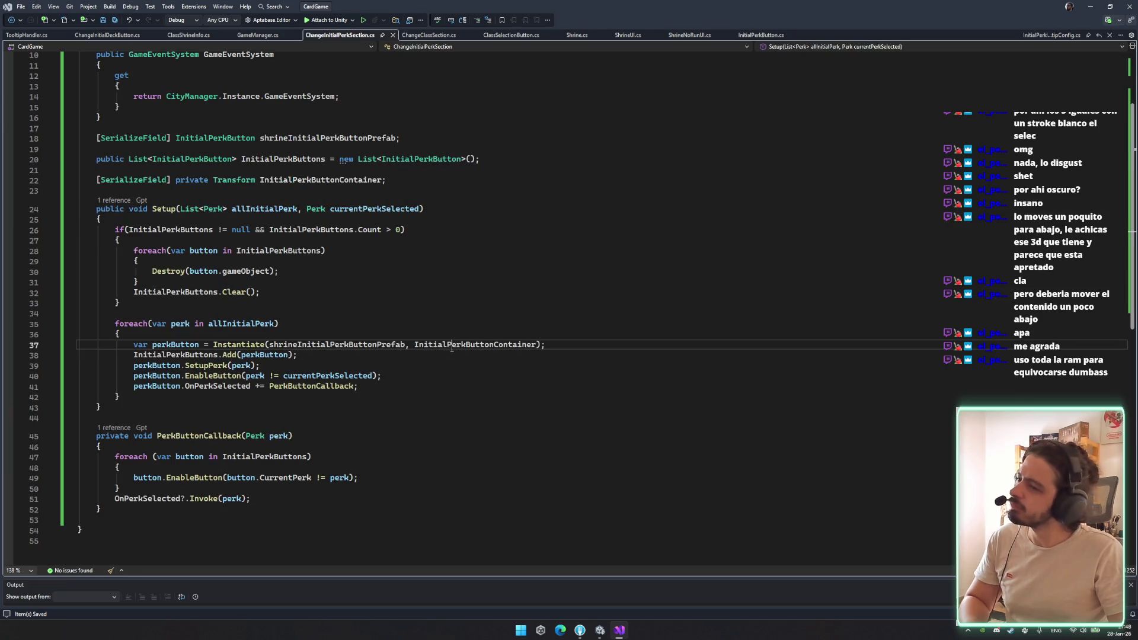
pyautogui.click(601, 628)
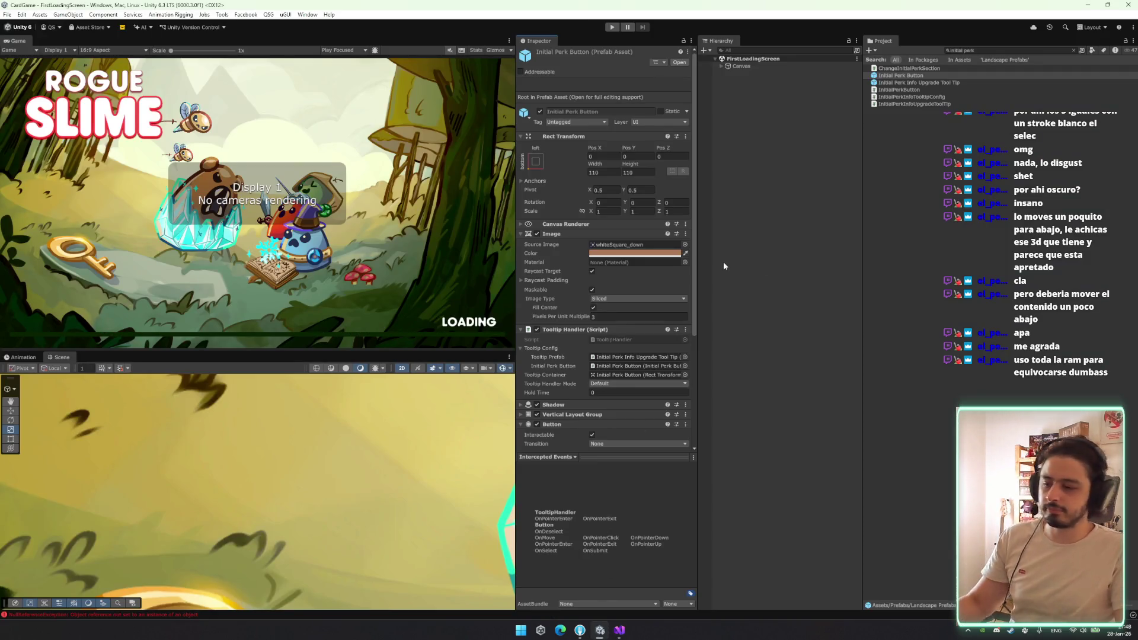
# Enter play mode, start from the game's main menu, and open the Thief class's starting perks
pyautogui.click(611, 27)
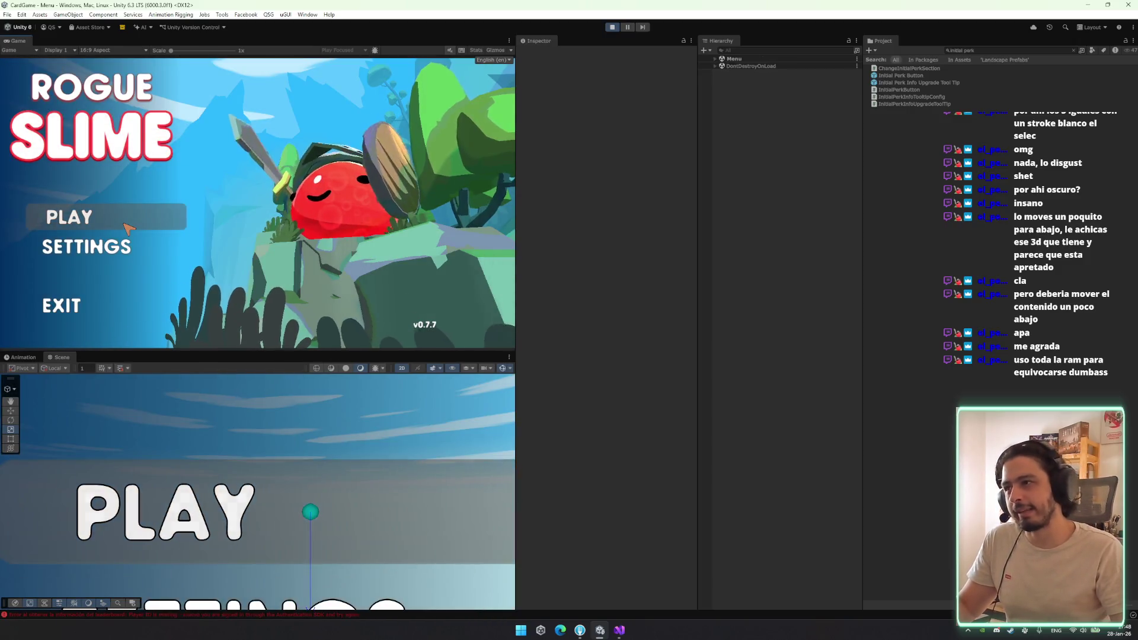
pyautogui.click(127, 226)
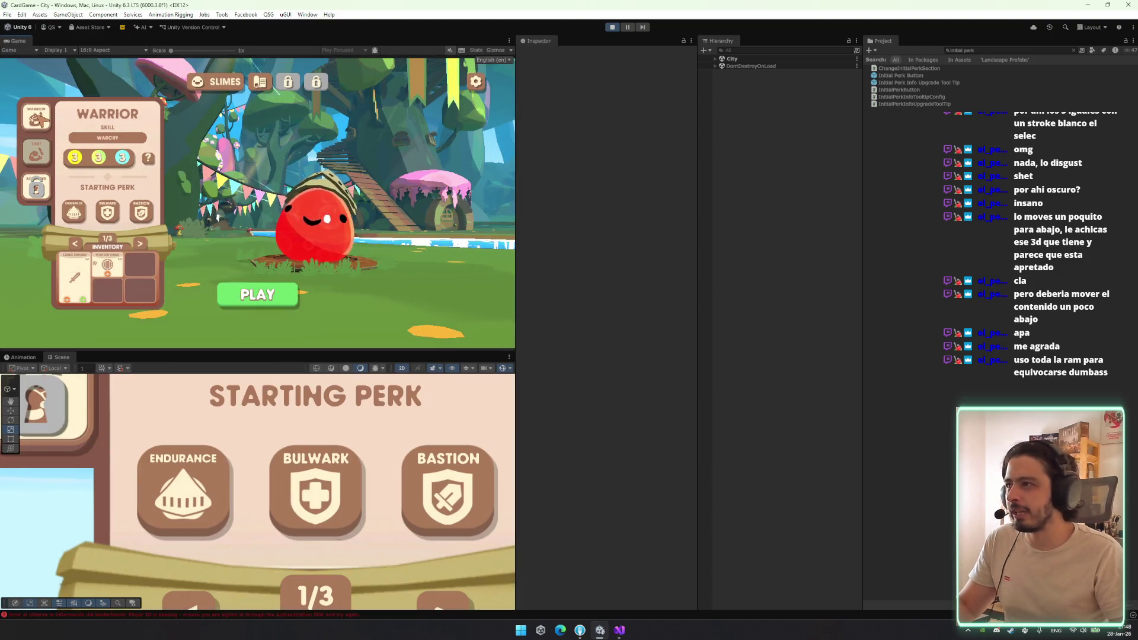
pyautogui.click(39, 153)
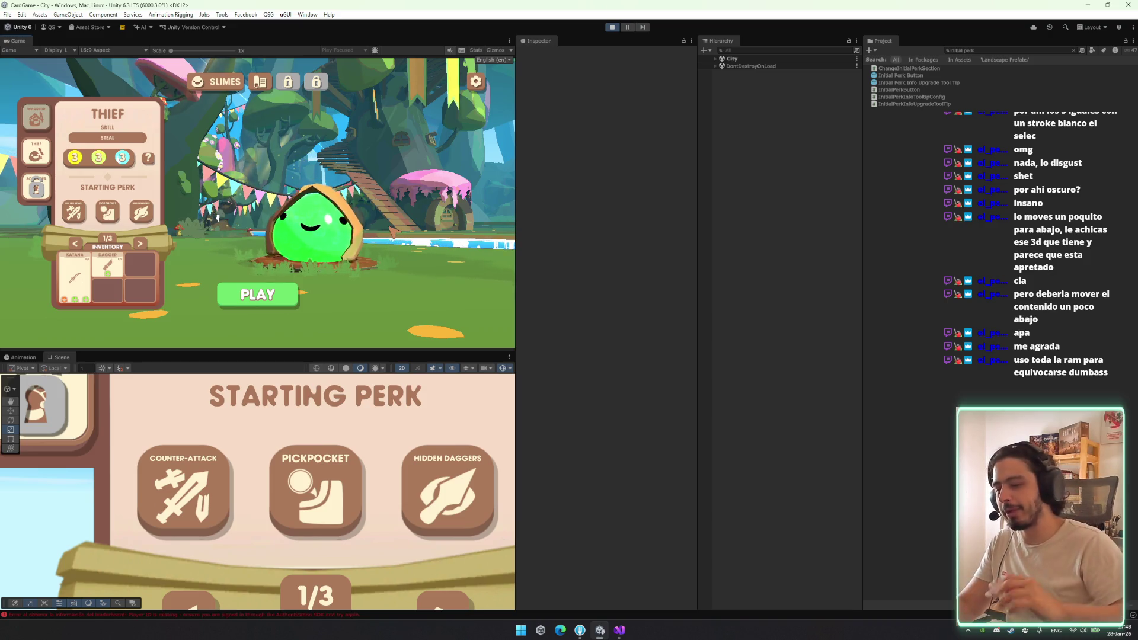
# On Warrior, preview perk tooltips and pick Endurance then Bulwark; on Thief, show Pickpocket's tooltip
pyautogui.click(36, 119)
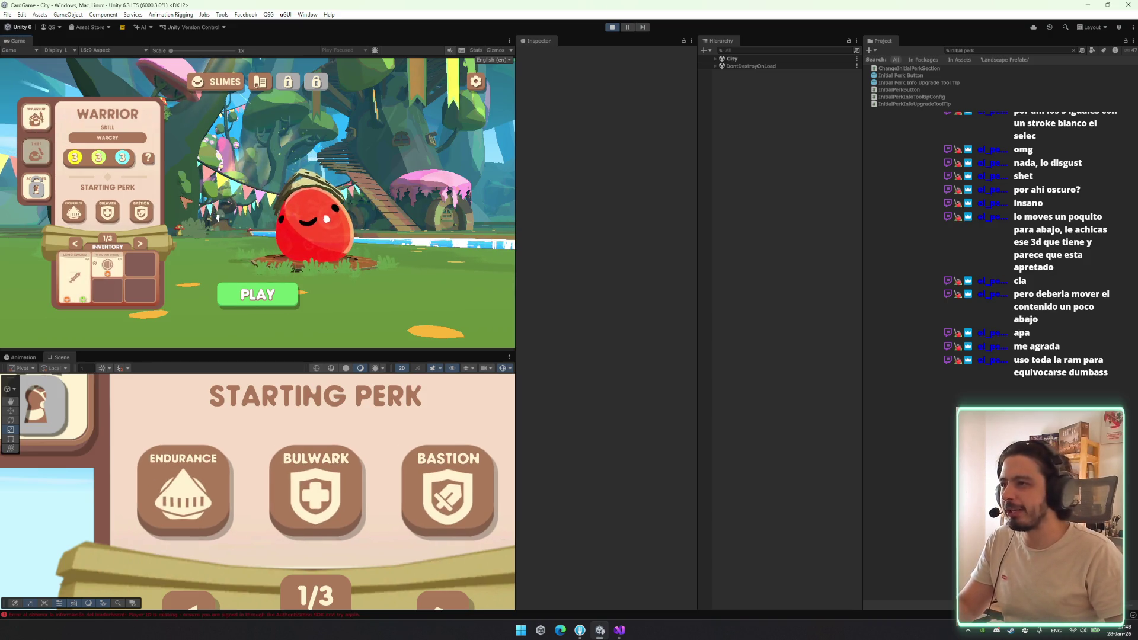
pyautogui.moveTo(141, 212)
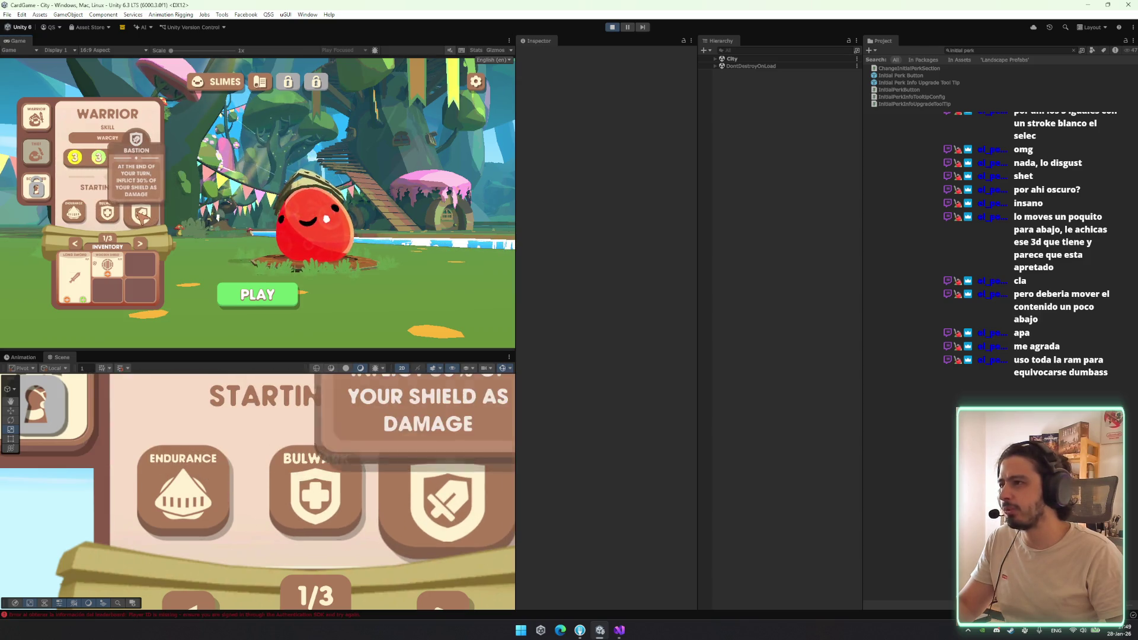
pyautogui.moveTo(79, 215)
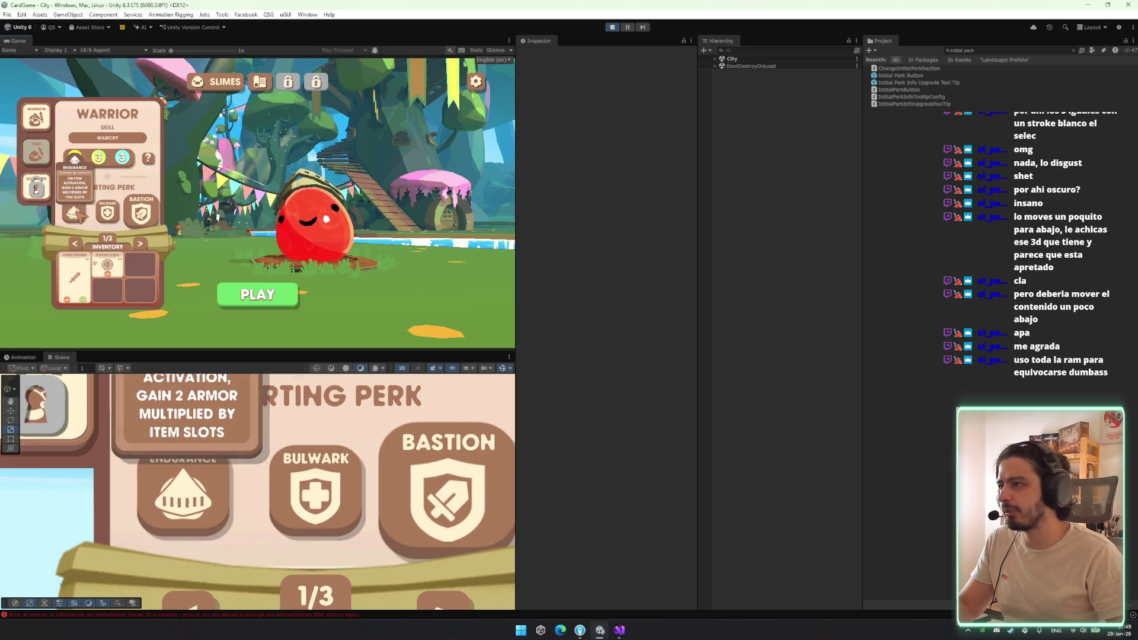
pyautogui.click(75, 212)
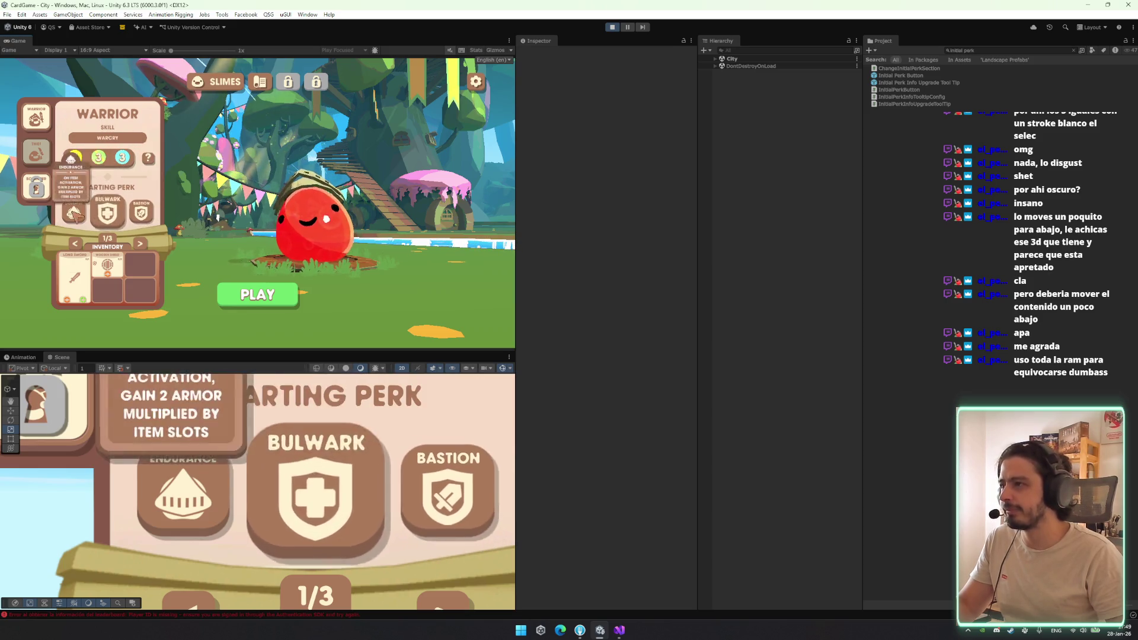
pyautogui.press('Right')
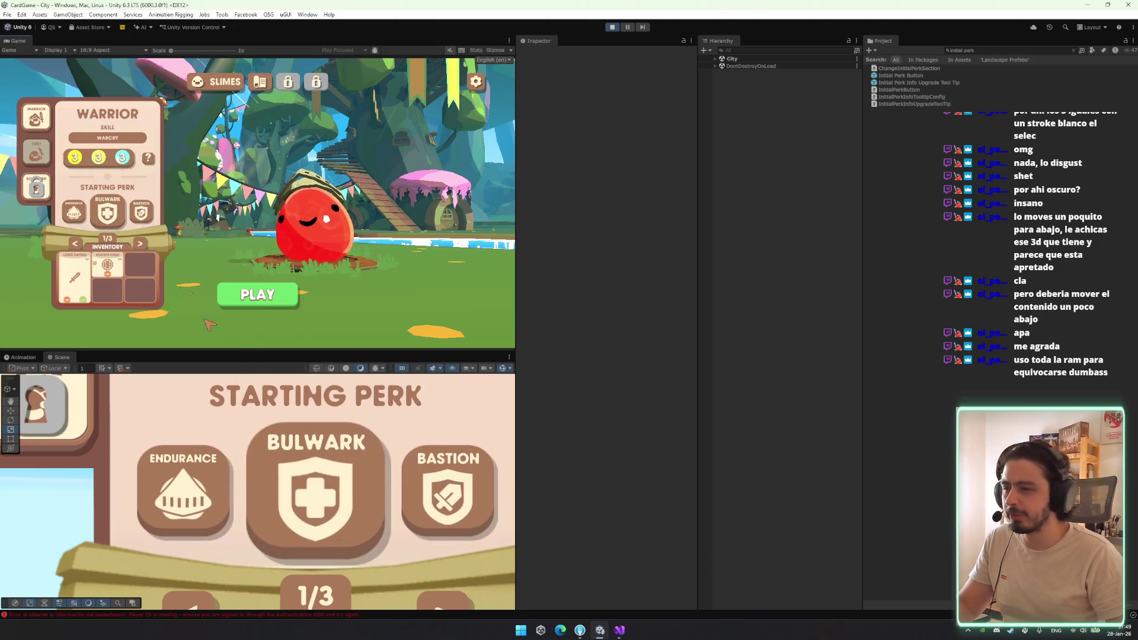
pyautogui.click(36, 149)
pyautogui.moveTo(101, 215)
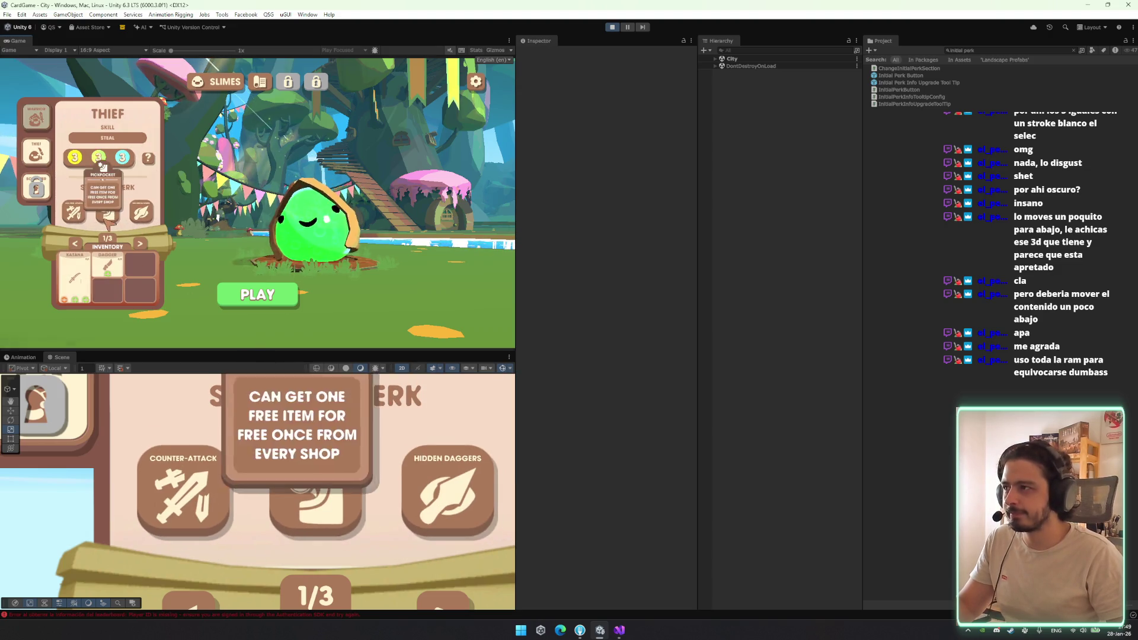
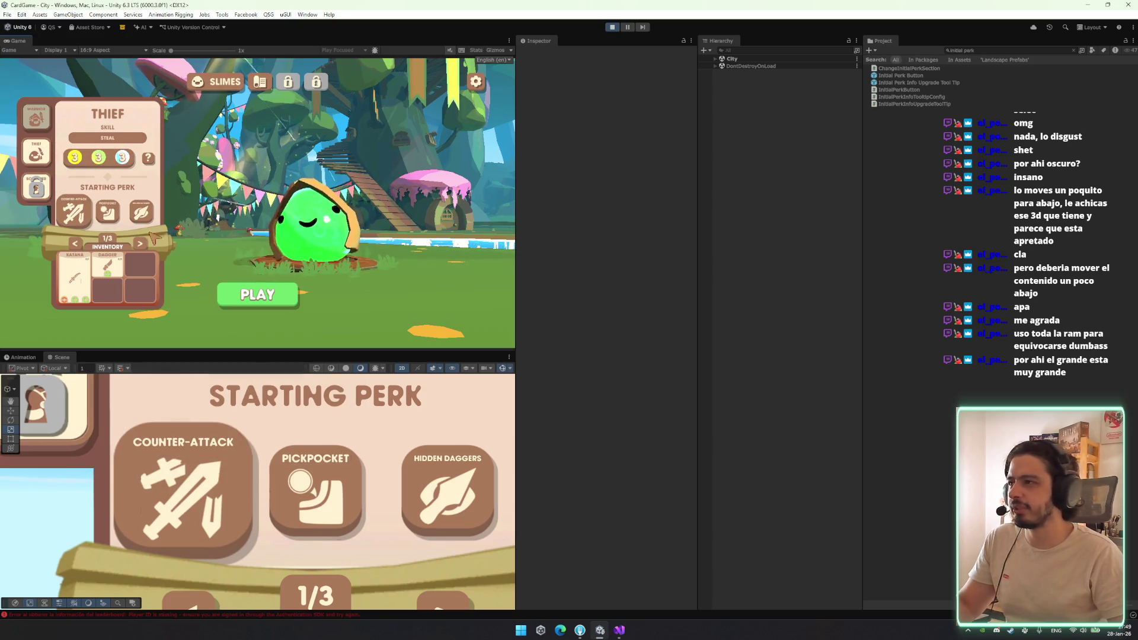
# Maximize the Game view and choose Counter-Attack as the Thief's starting perk
pyautogui.rightClick(2, 43)
pyautogui.click(38, 70)
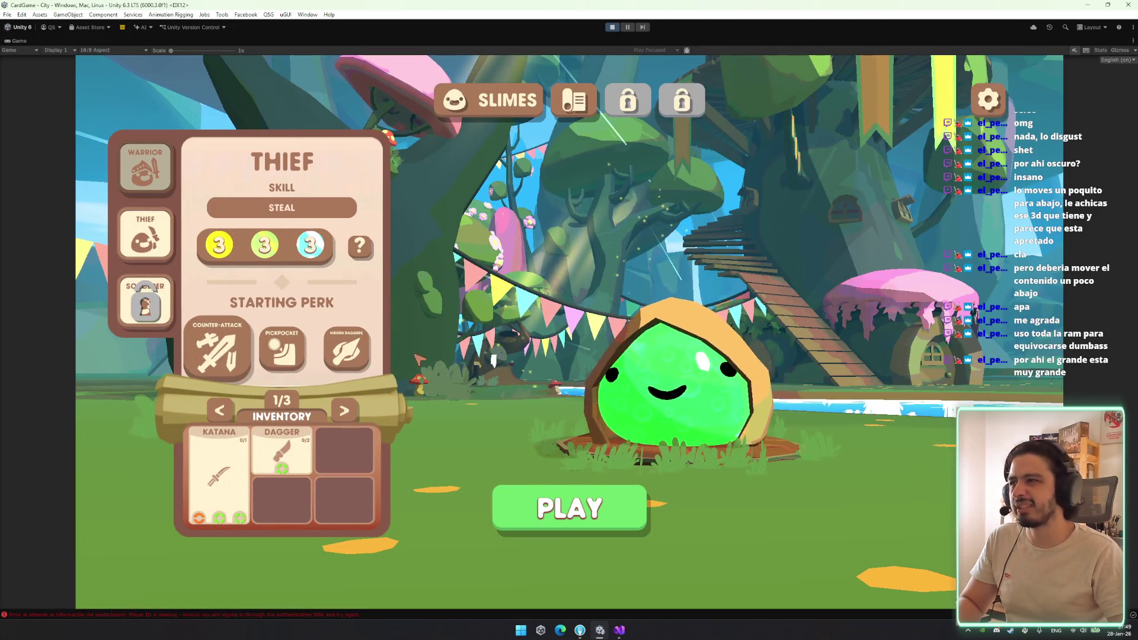
pyautogui.moveTo(240, 348)
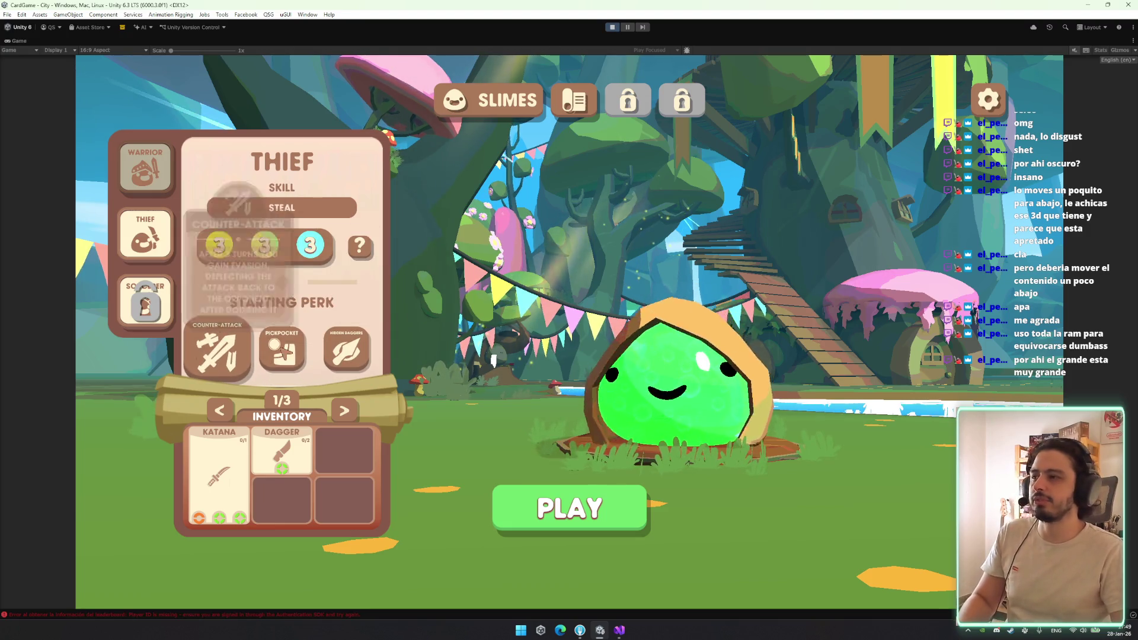
pyautogui.click(217, 350)
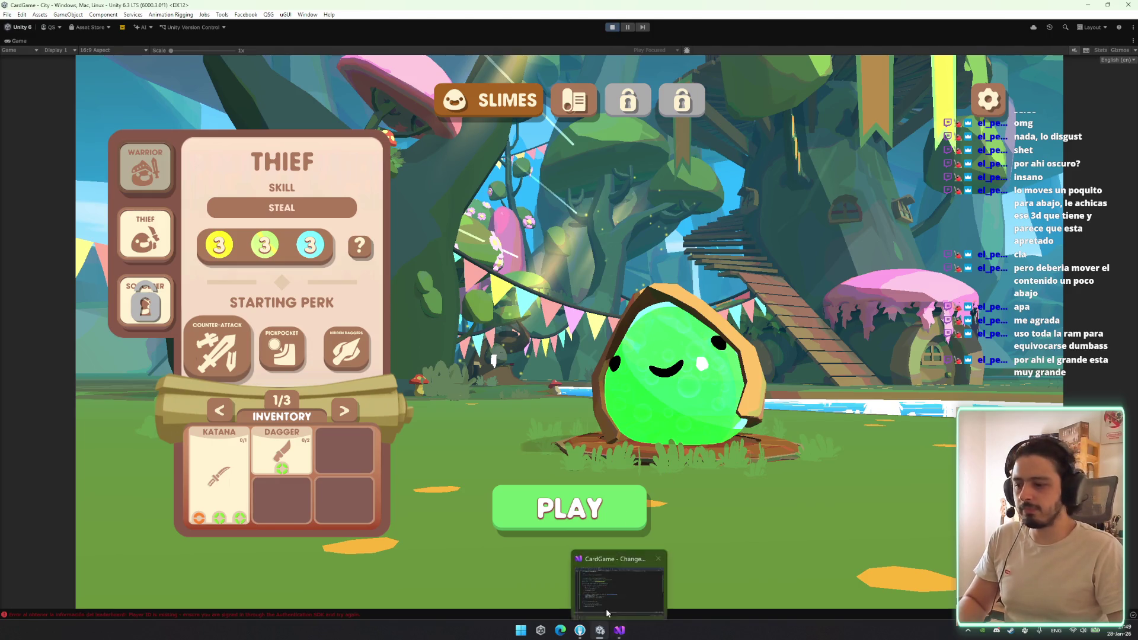
# In Visual Studio, go from the OnPerkSelected subscription to the EnableButton definition
pyautogui.click(620, 630)
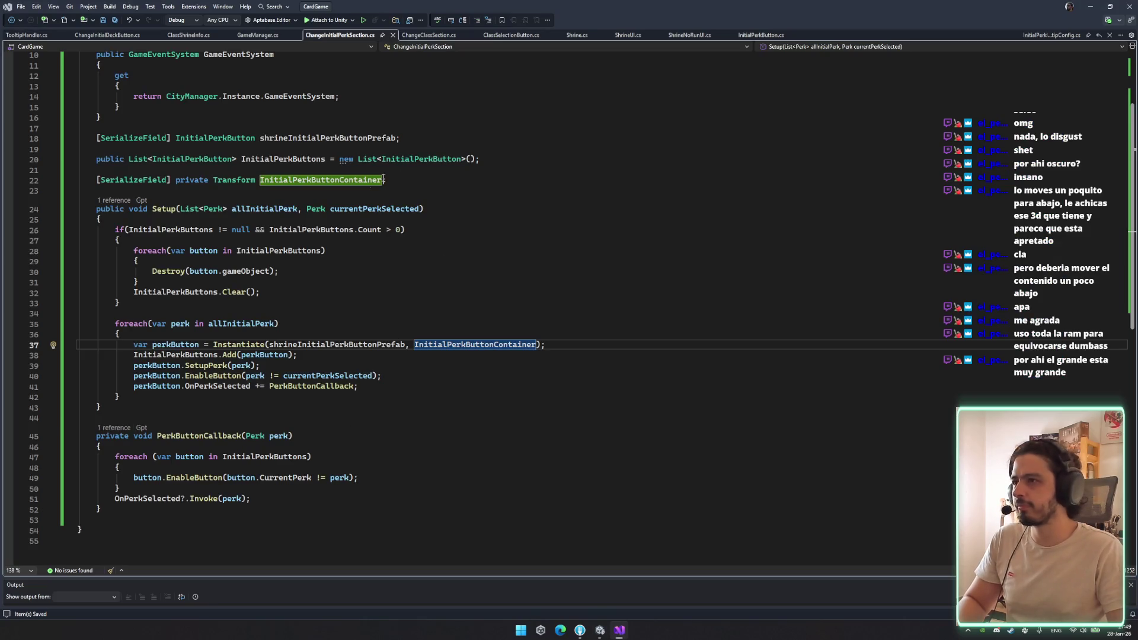
pyautogui.click(245, 170)
pyautogui.click(332, 230)
pyautogui.click(377, 209)
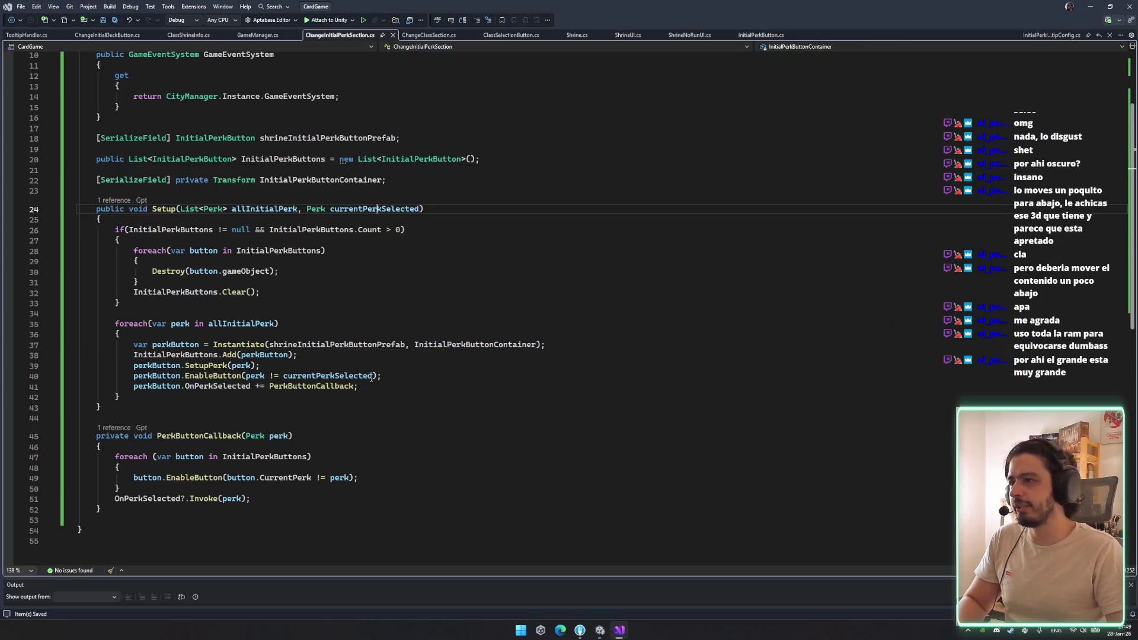
pyautogui.click(299, 384)
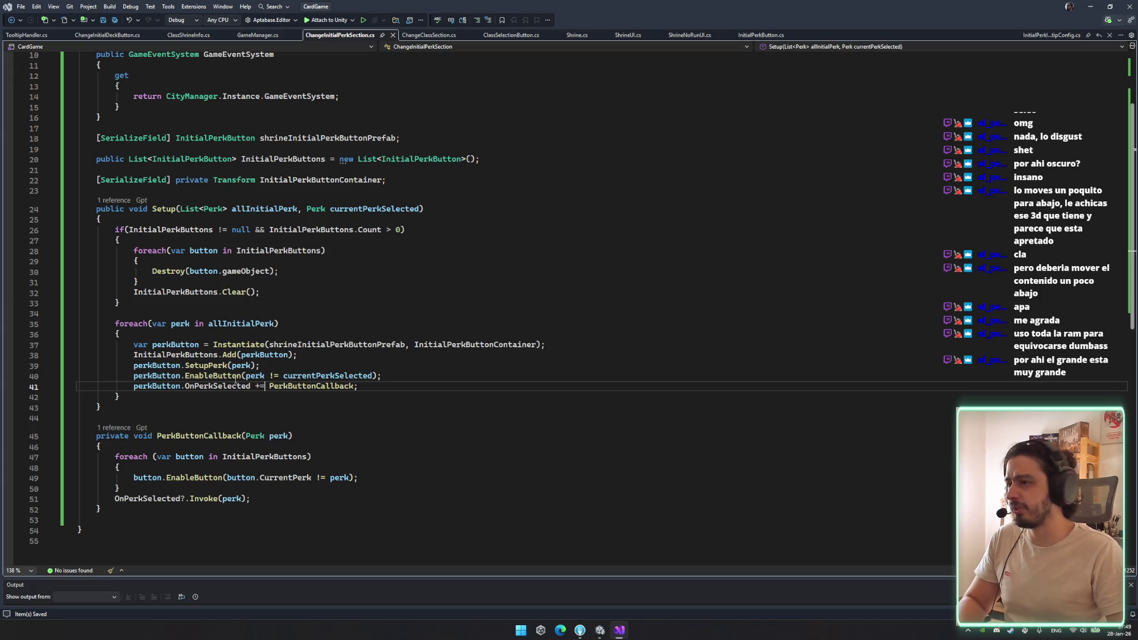
pyautogui.click(236, 377)
pyautogui.press('F12')
# Add a 'private Transform buttonView;' field below toolTipHandler and save
pyautogui.click(354, 220)
pyautogui.press('Return')
pyautogui.press('Return')
pyautogui.press('Return')
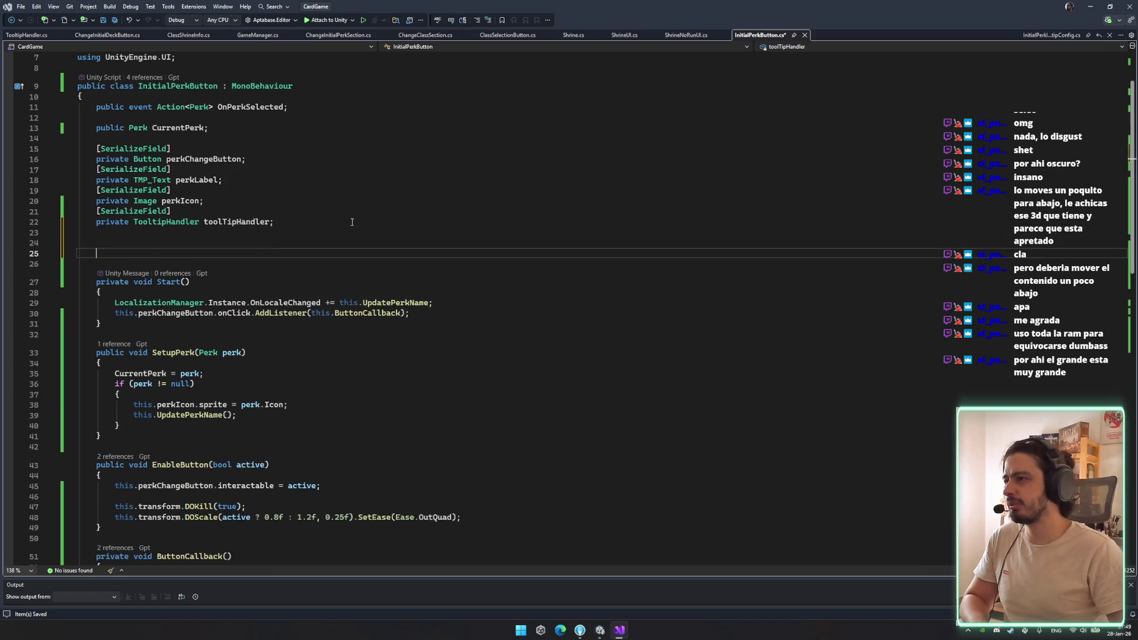
pyautogui.write('private TooltipHandler toolTipHandler;')
pyautogui.doubleClick(177, 253)
pyautogui.write('t')
pyautogui.press('BackSpace')
pyautogui.write('Tansf')
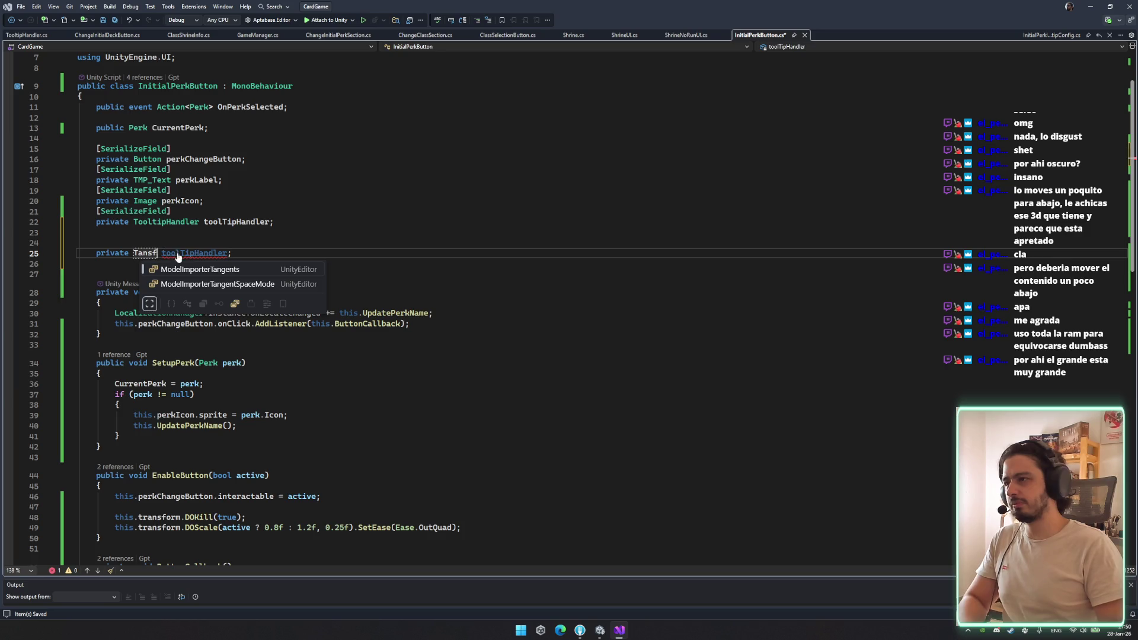
pyautogui.press('BackSpace')
pyautogui.press('BackSpace')
pyautogui.press('BackSpace')
pyautogui.write('Transfo')
pyautogui.press('Tab')
pyautogui.doubleClick(193, 253)
pyautogui.write('but')
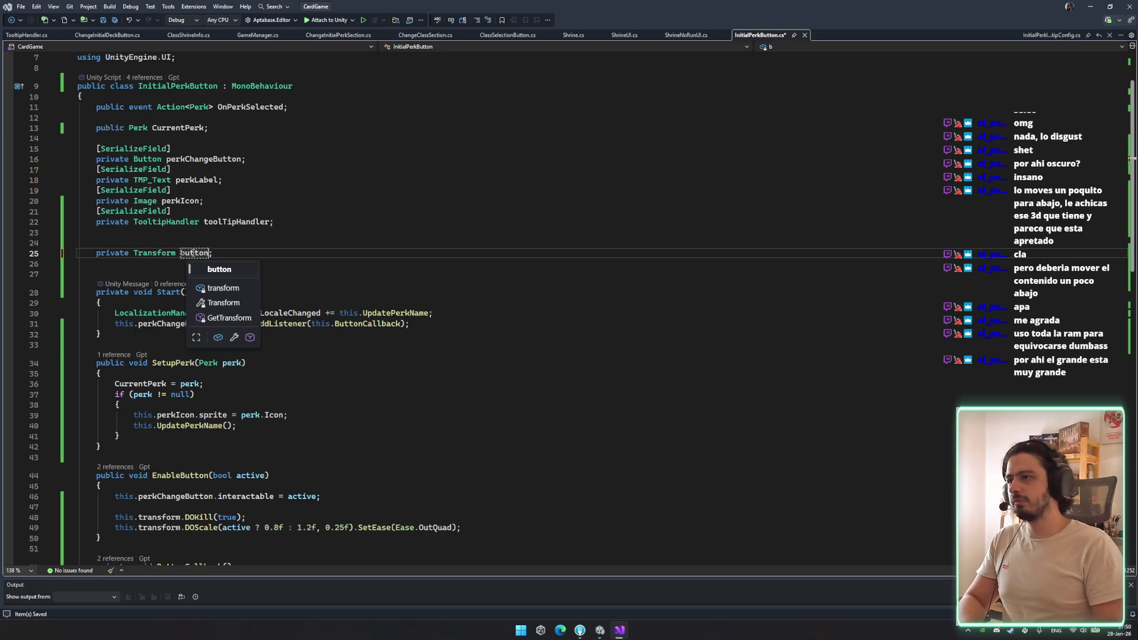
pyautogui.write('w')
pyautogui.hotkey('ctrl', 's')
# Replace transform with buttonView in the DOKill and DOScale calls on lines 48-49, then save
pyautogui.press('Up')
pyautogui.press('Up')
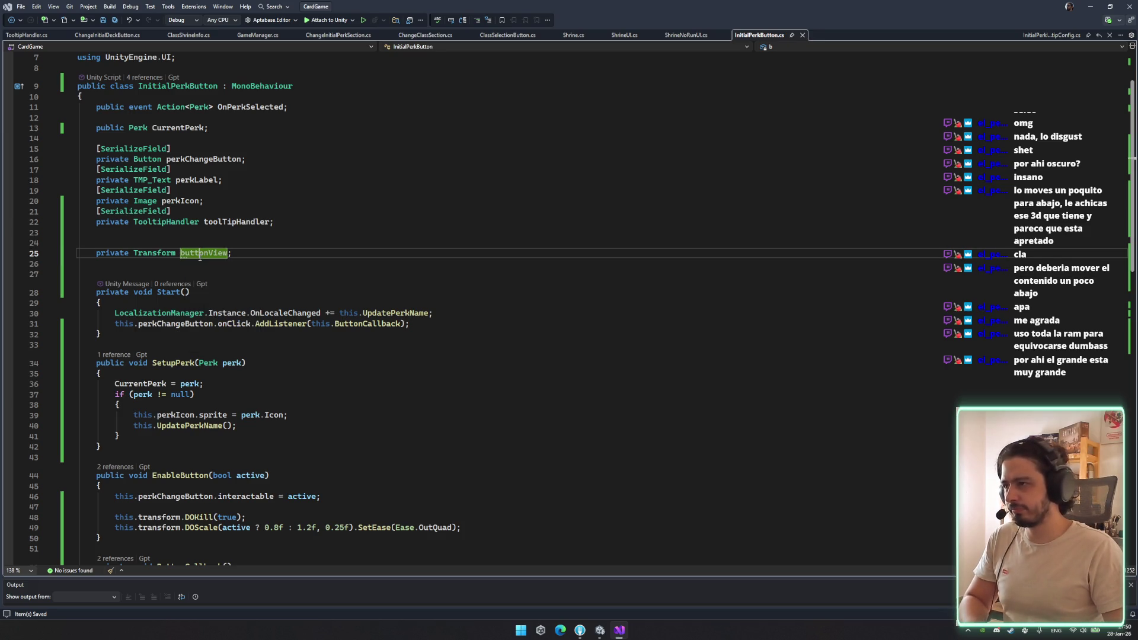
pyautogui.scroll(-3, 330, 407)
pyautogui.doubleClick(166, 436)
pyautogui.write('private Transform buttonView;')
pyautogui.hotkey('ctrl', 'z')
pyautogui.hotkey('ctrl', 'z')
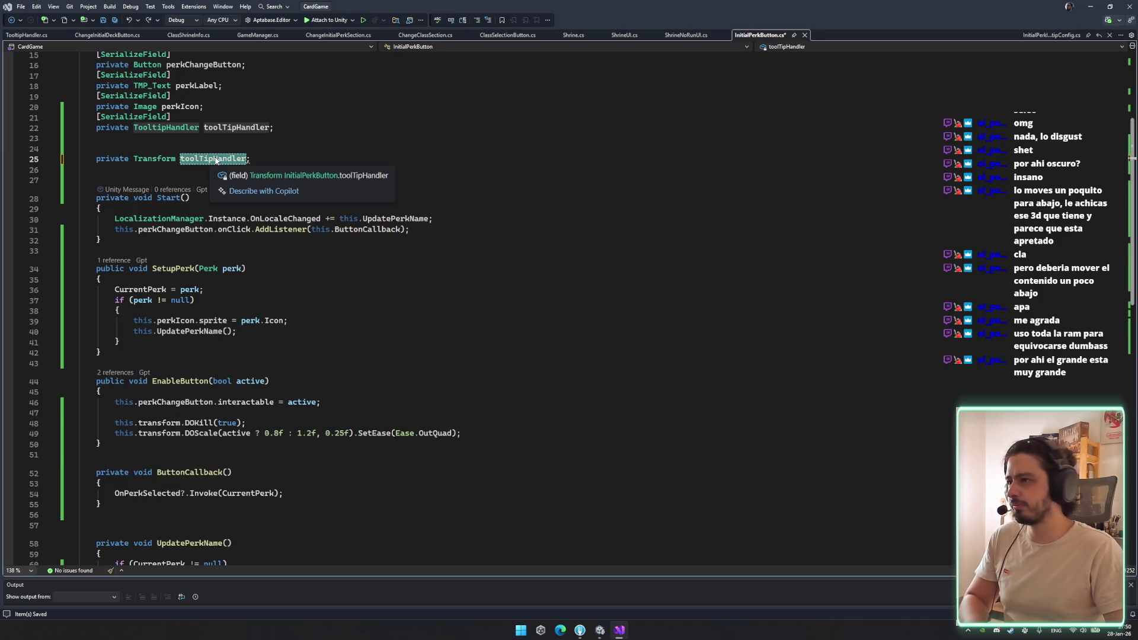
pyautogui.click(252, 158)
pyautogui.hotkey('ctrl', 'z')
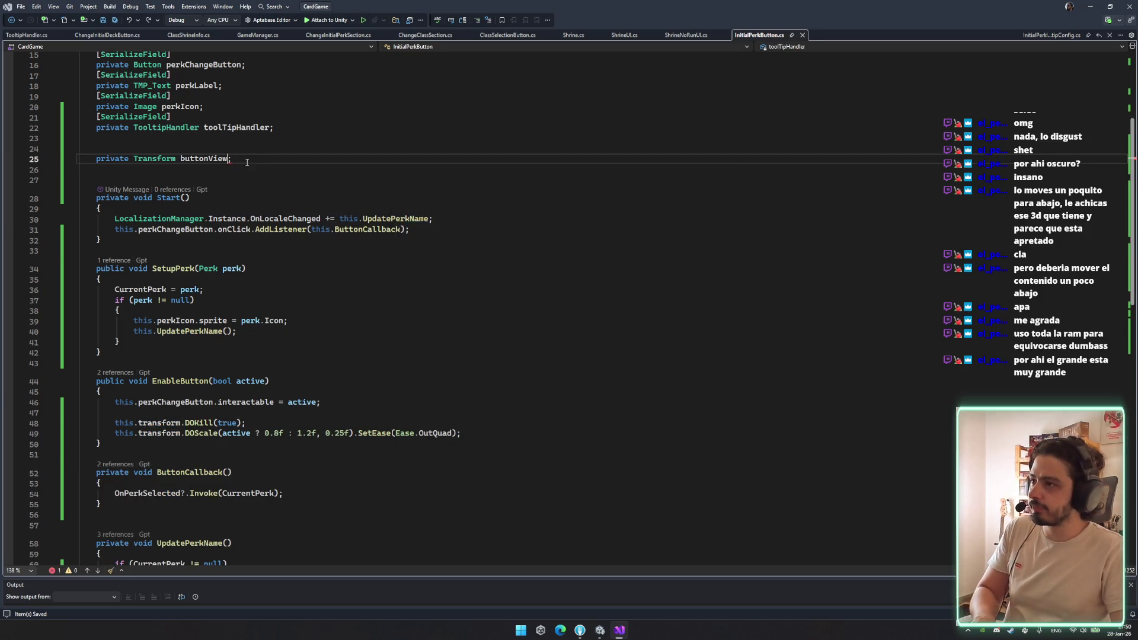
pyautogui.doubleClick(210, 159)
pyautogui.hotkey('ctrl', 'c')
pyautogui.doubleClick(148, 494)
pyautogui.doubleClick(159, 423)
pyautogui.hotkey('ctrl', 'v')
pyautogui.doubleClick(160, 434)
pyautogui.hotkey('ctrl', 'v')
pyautogui.hotkey('ctrl', 's')
# Change the scale values from 0.8f and 1.2f to 0.9f and 1.1f and save
pyautogui.click(278, 433)
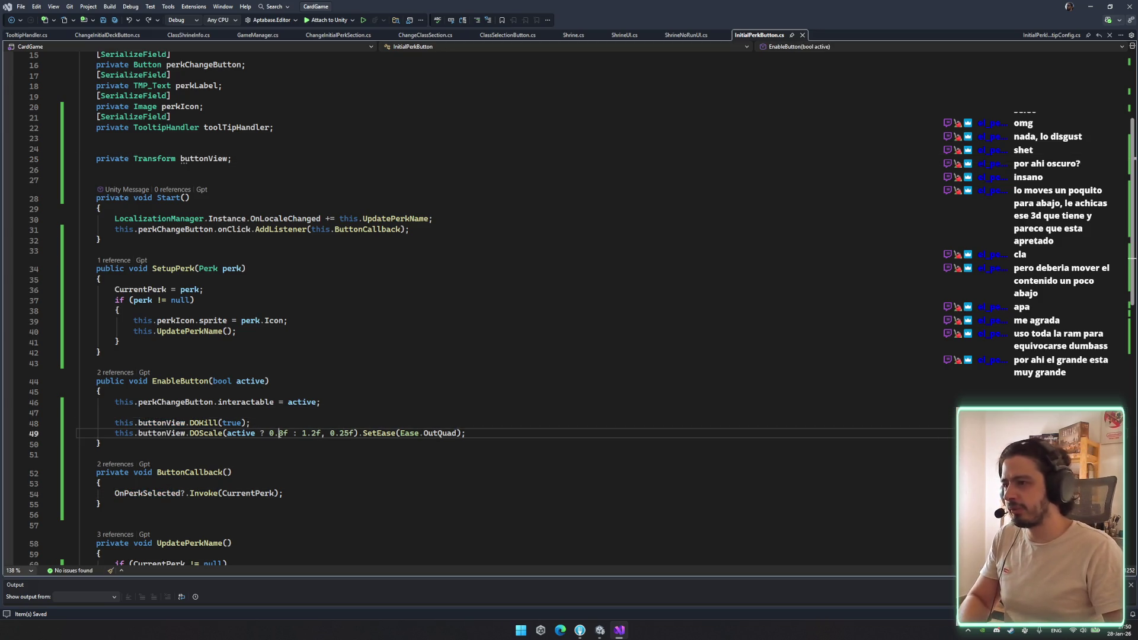
pyautogui.press('Delete')
pyautogui.write('9')
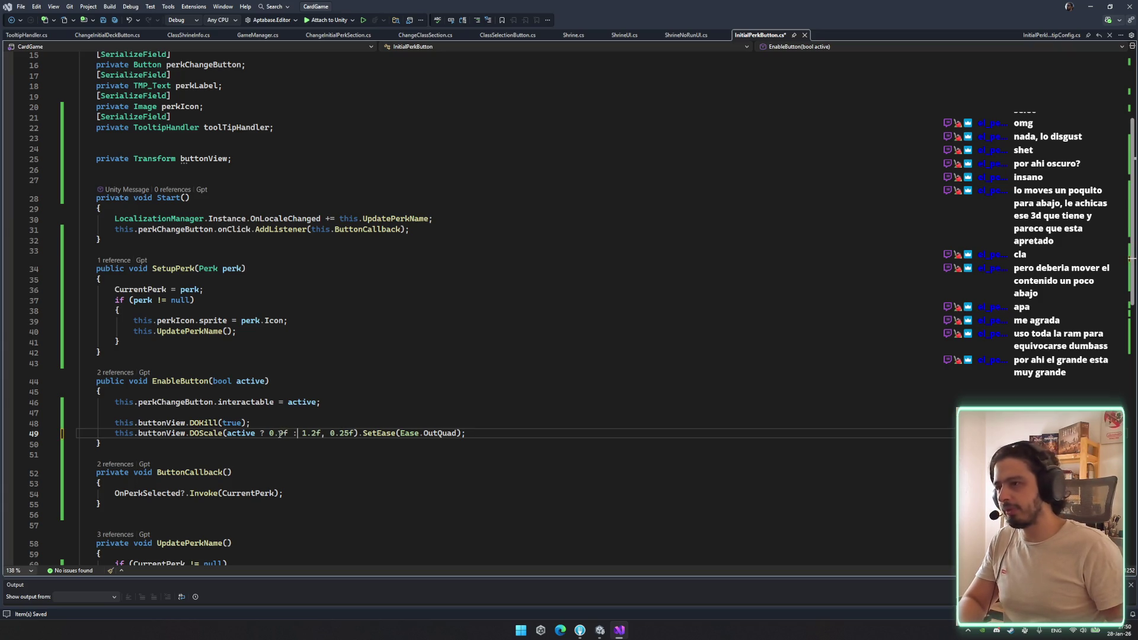
pyautogui.press('Delete')
pyautogui.write('1')
pyautogui.hotkey('ctrl', 's')
pyautogui.click(480, 402)
pyautogui.click(479, 432)
pyautogui.click(600, 630)
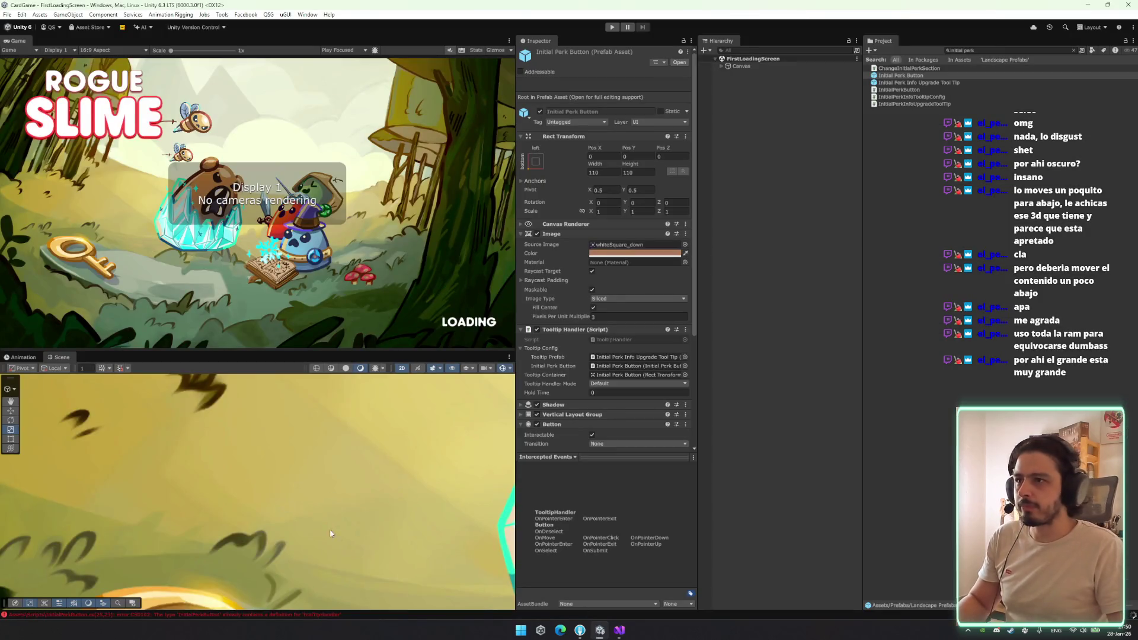
# Open the Initial Perk Button prefab and nest a child button inside the root, deleting its duplicated Text (TMP) and PerkIcon
pyautogui.doubleClick(935, 76)
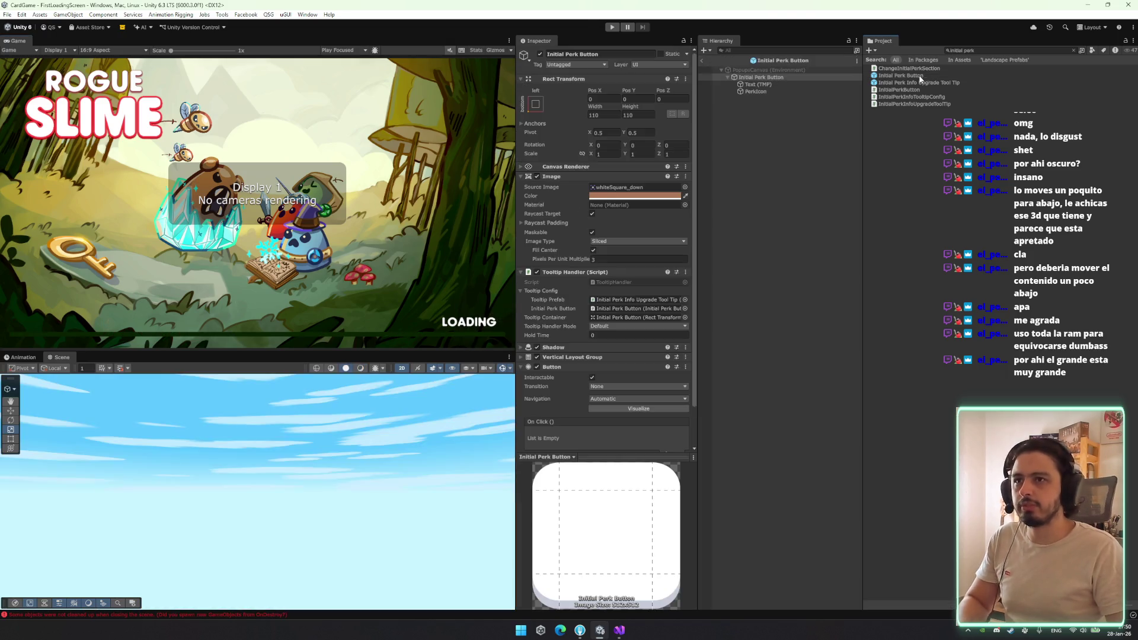
pyautogui.click(771, 78)
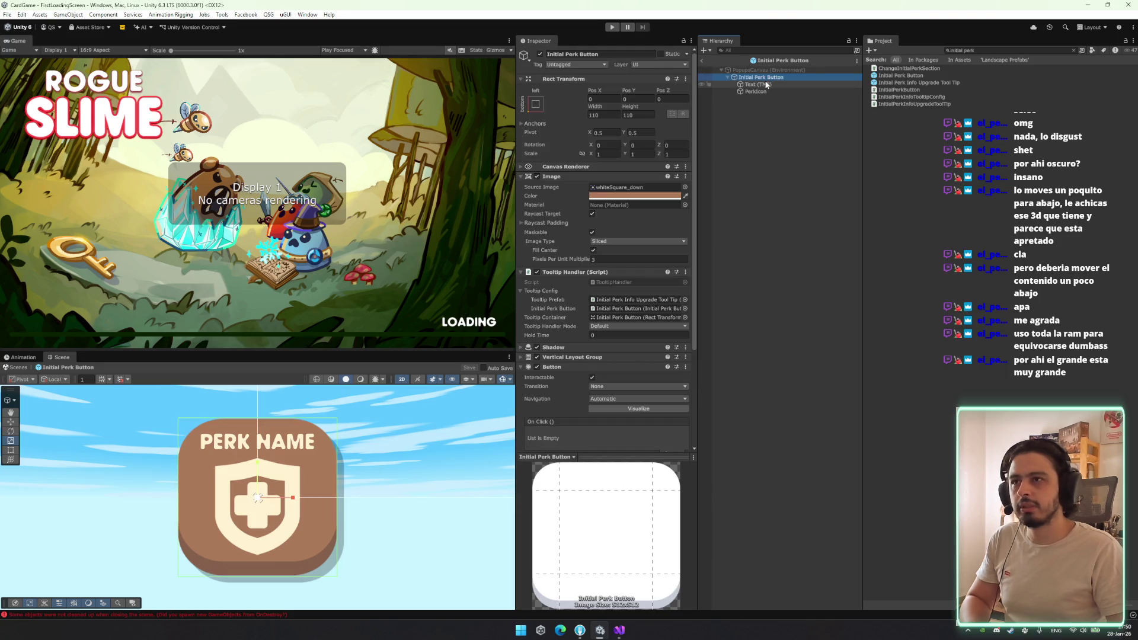
pyautogui.click(765, 91)
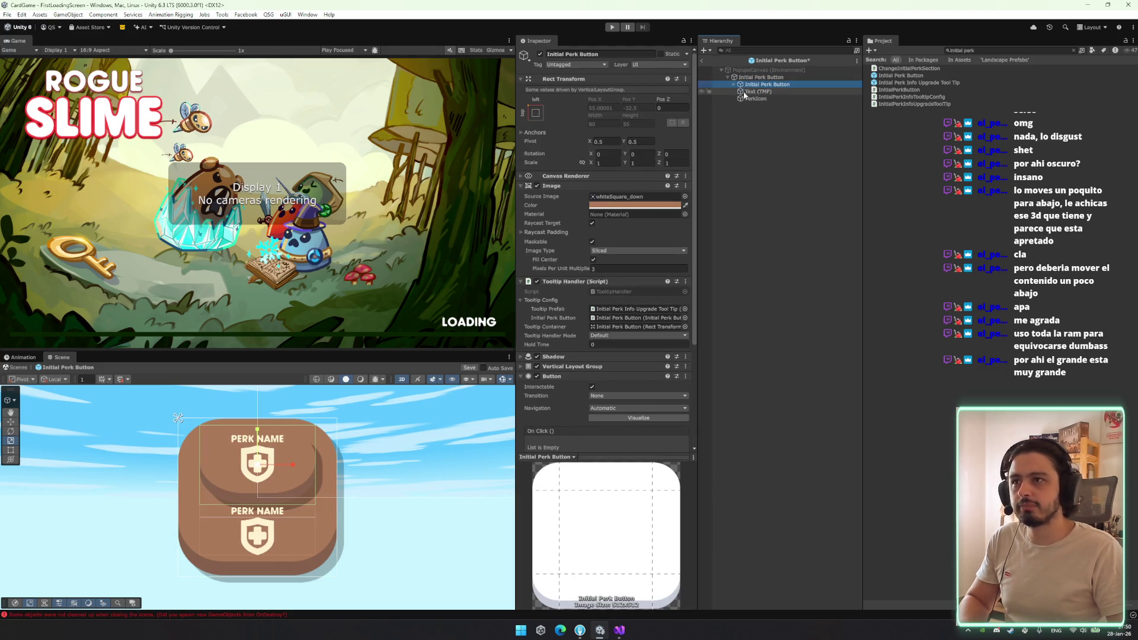
pyautogui.keyDown('shift'); pyautogui.click(751, 99); pyautogui.keyUp('shift')
pyautogui.press('Delete')
pyautogui.click(764, 84)
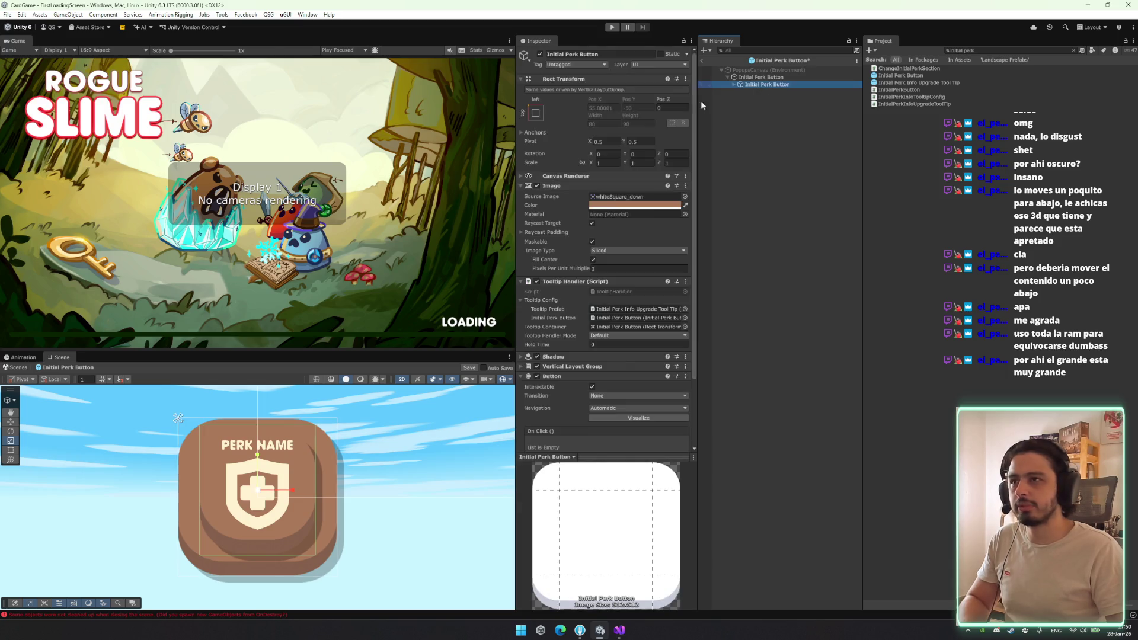
pyautogui.click(536, 113)
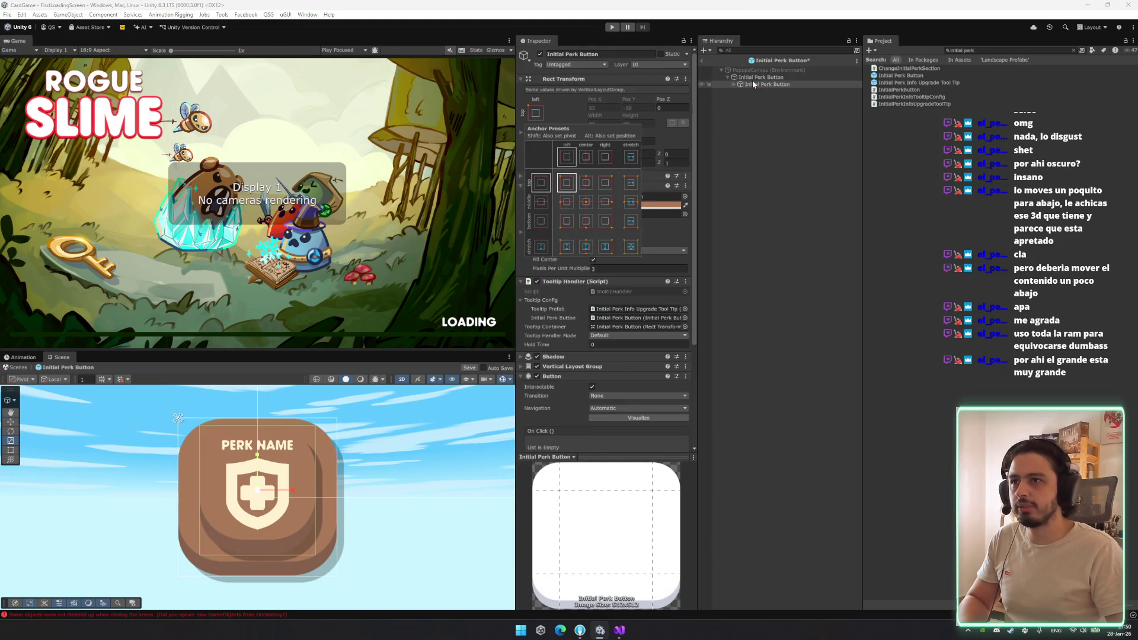
# Remove the Image and Button components from the prefab root
pyautogui.click(761, 77)
pyautogui.rightClick(603, 180)
pyautogui.click(642, 220)
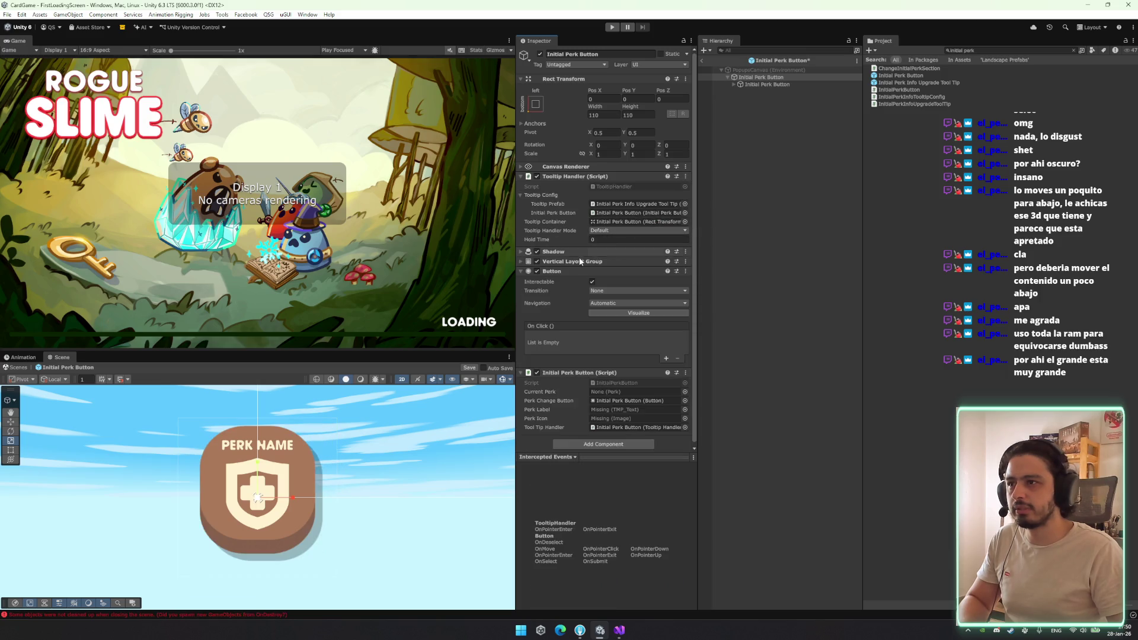
pyautogui.rightClick(591, 272)
pyautogui.click(629, 310)
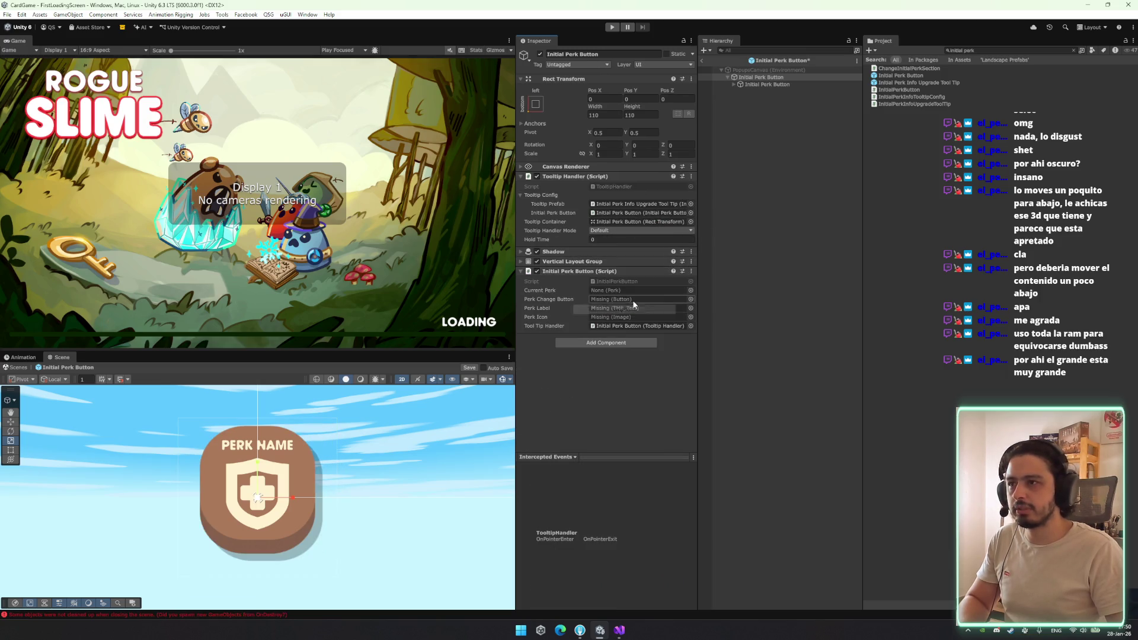
# Link the nested button to Perk Change Button and PerkIcon to the Perk Icon field
pyautogui.moveTo(768, 84)
pyautogui.mouseDown()
pyautogui.moveTo(682, 195)
pyautogui.moveTo(630, 300)
pyautogui.mouseUp()
pyautogui.click(734, 84)
pyautogui.moveTo(765, 92)
pyautogui.mouseDown()
pyautogui.moveTo(682, 207)
pyautogui.moveTo(637, 309)
pyautogui.moveTo(734, 166)
pyautogui.moveTo(637, 317)
pyautogui.mouseUp()
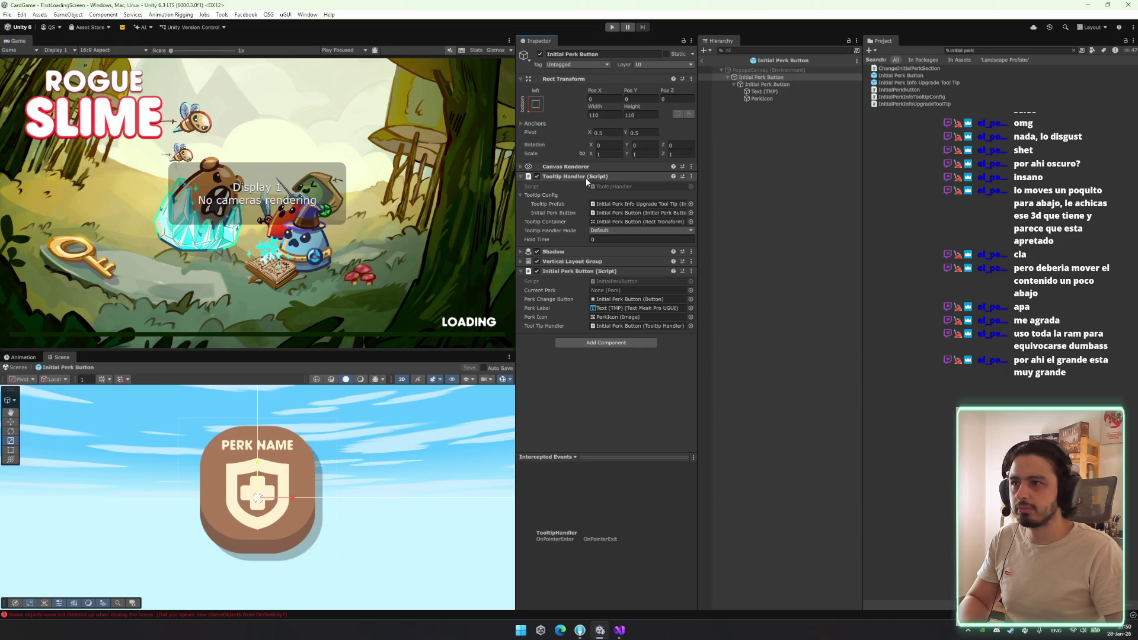
pyautogui.click(619, 630)
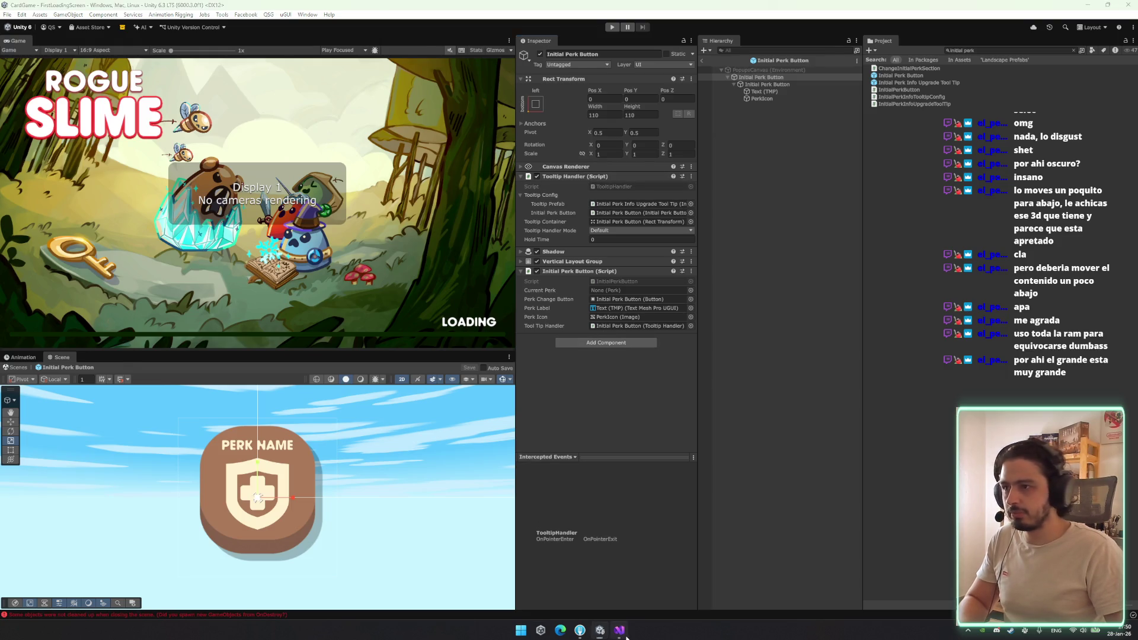
# Add [SerializeField] above 'private Transform buttonView;' in InitialPerkButton
pyautogui.click(209, 209)
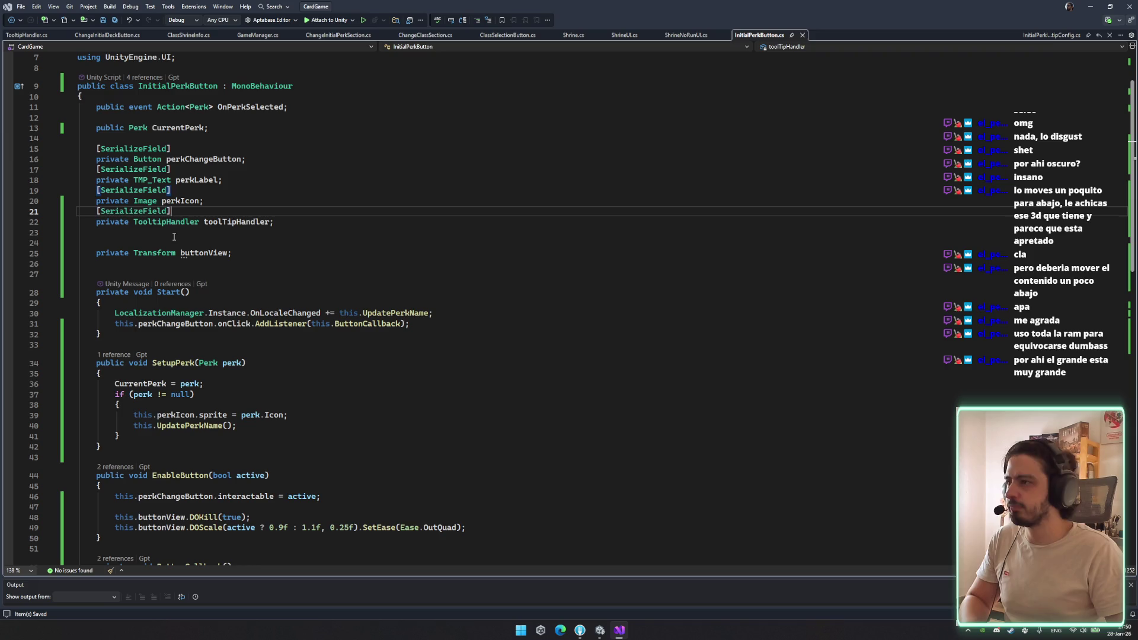
pyautogui.click(169, 237)
pyautogui.hotkey('ctrl', 'v')
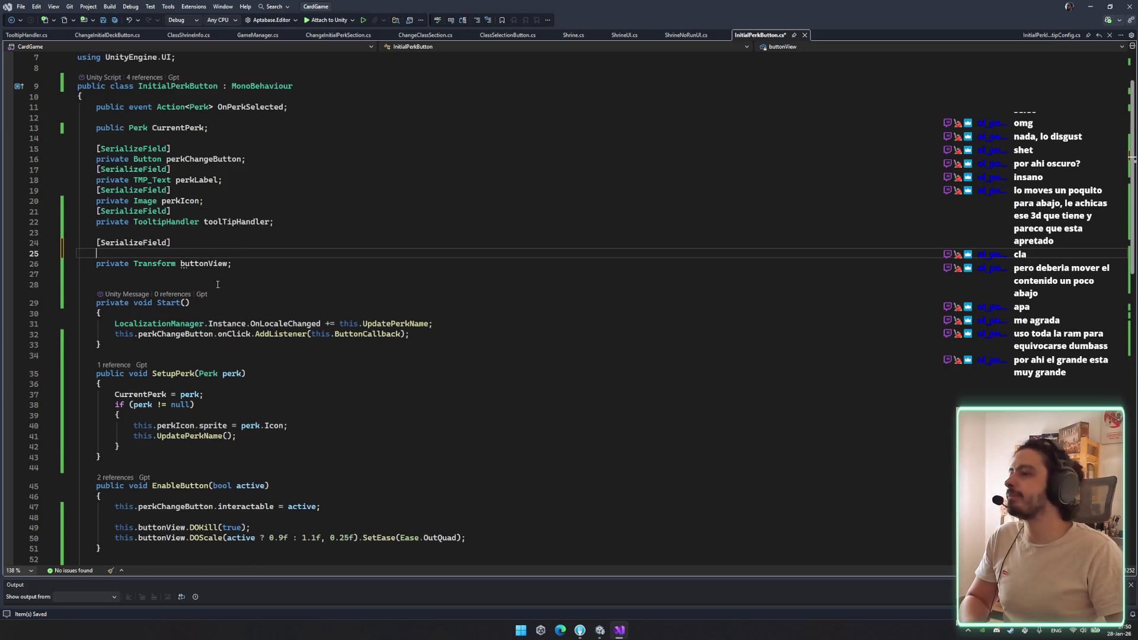
pyautogui.click(598, 630)
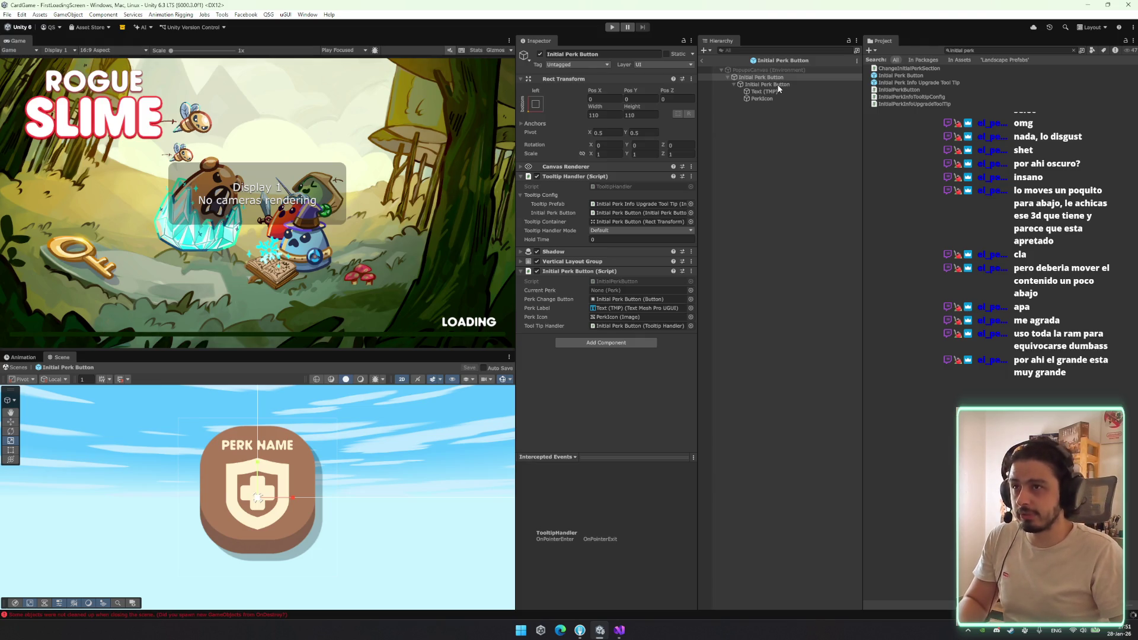
# Rename the nested button to ButtonView and remove its Tooltip Handler and Initial Perk Button script
pyautogui.click(791, 84)
pyautogui.click(792, 85)
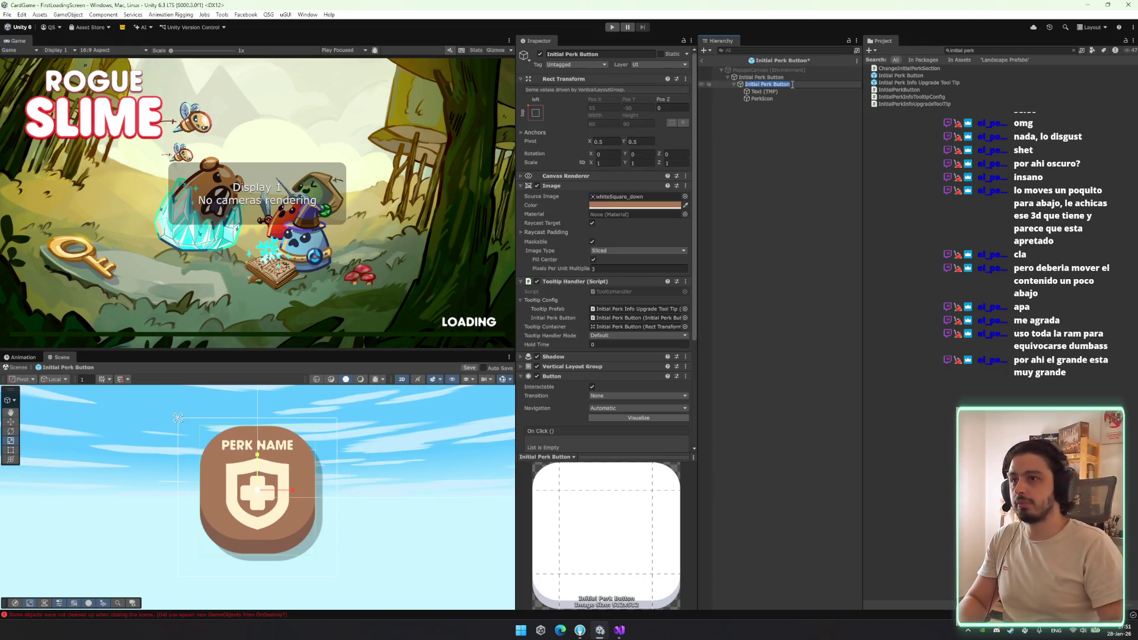
pyautogui.write('ButtonView')
pyautogui.press('Return')
pyautogui.rightClick(584, 282)
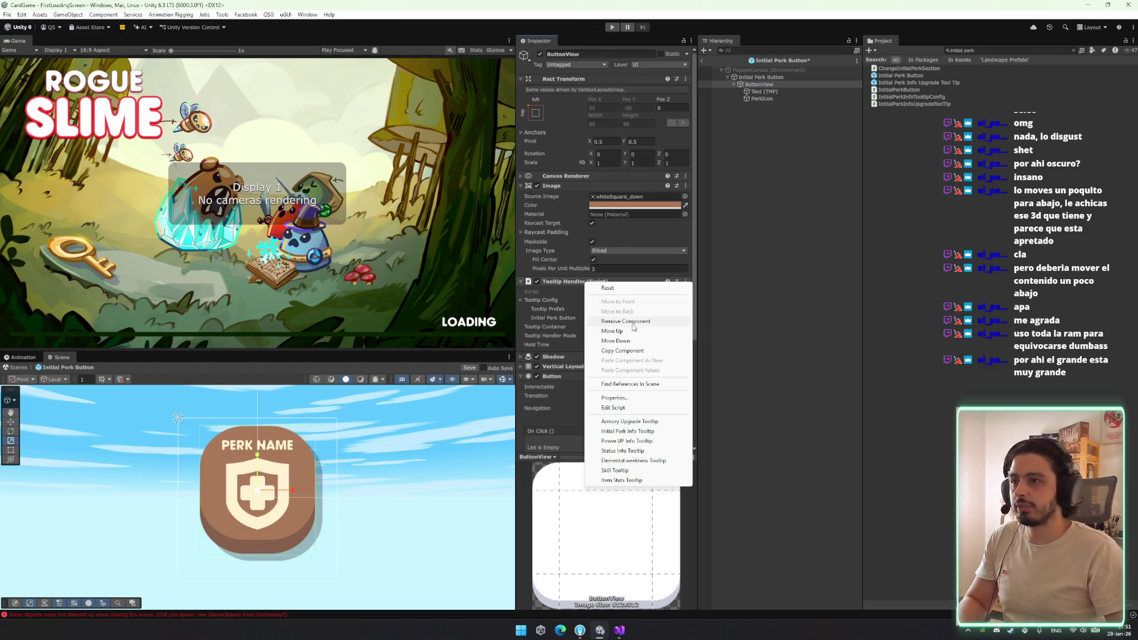
pyautogui.click(593, 297)
pyautogui.rightClick(563, 403)
pyautogui.click(599, 426)
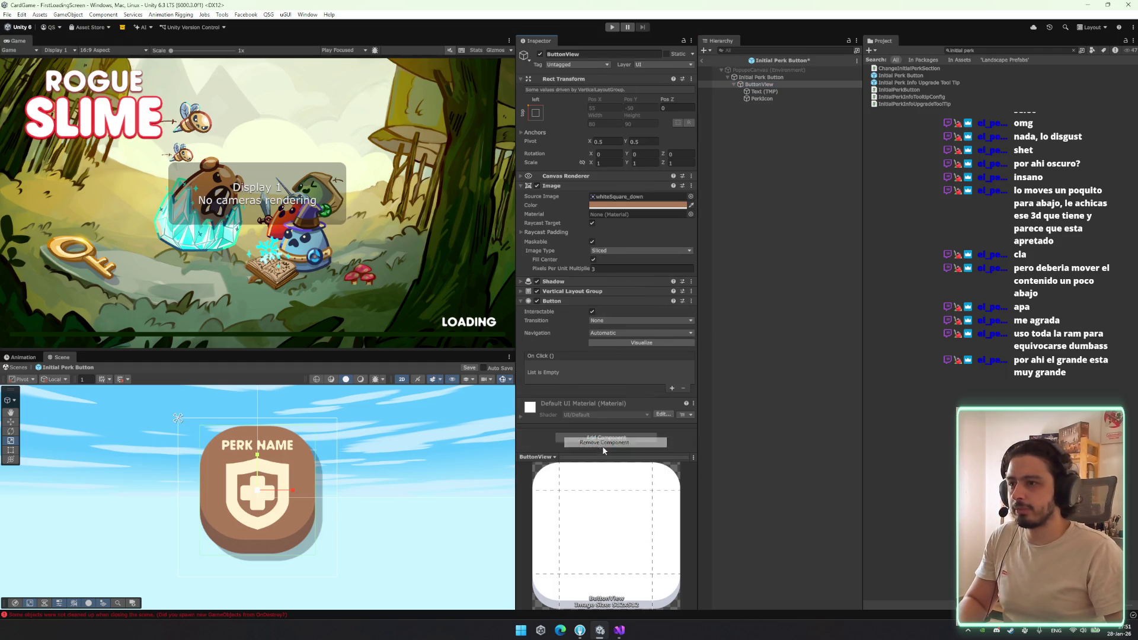
# Remove ButtonView's Shadow component and save the prefab from its root
pyautogui.rightClick(586, 291)
pyautogui.click(761, 70)
pyautogui.click(781, 84)
pyautogui.rightClick(582, 281)
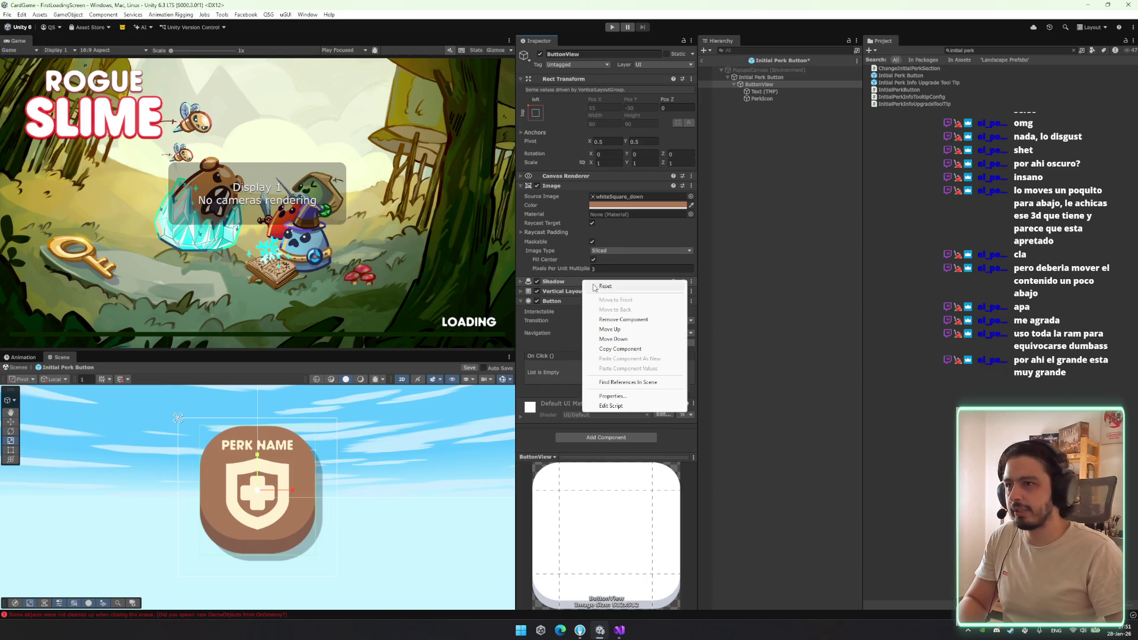
pyautogui.click(632, 319)
pyautogui.click(778, 77)
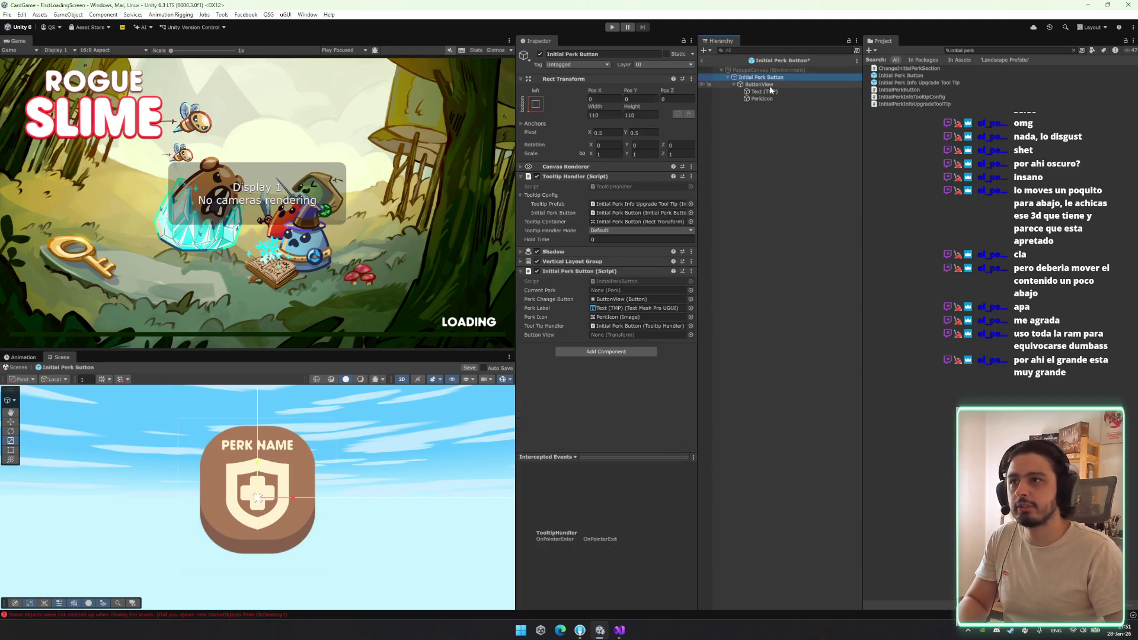
pyautogui.hotkey('ctrl', 's')
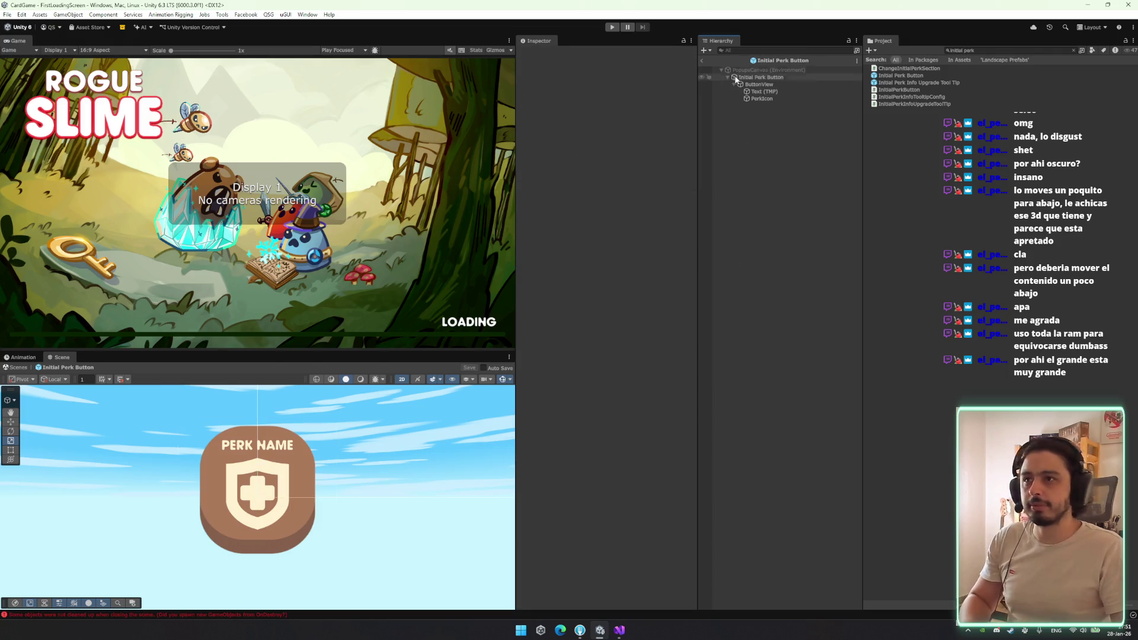
pyautogui.click(702, 61)
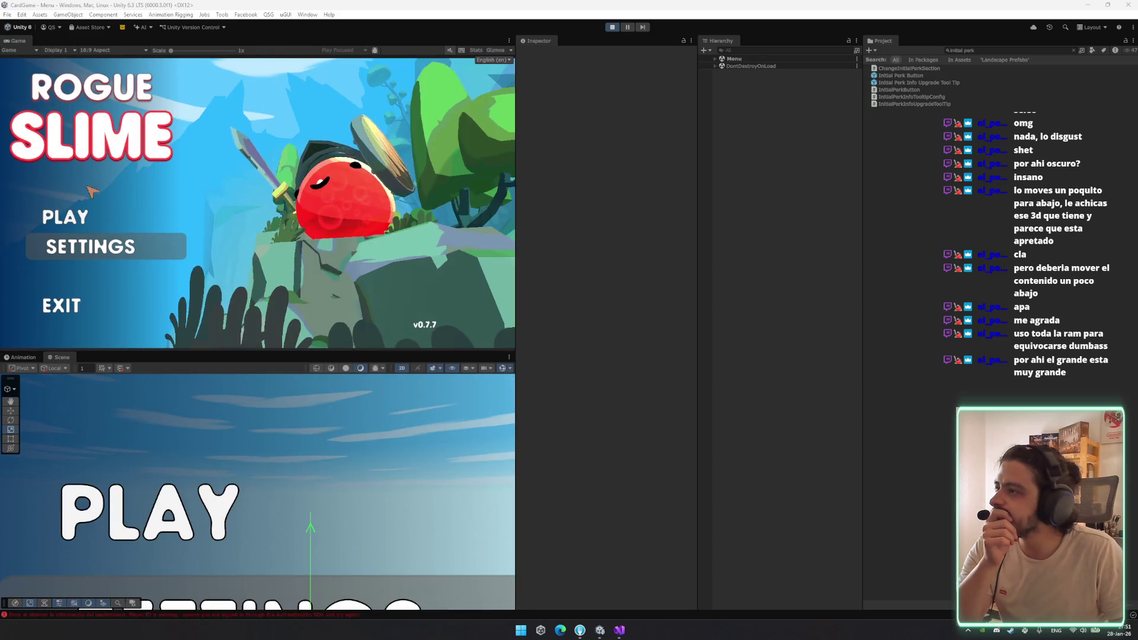
# Choose PLAY on the Rogue Slime main menu to reach character select
pyautogui.click(89, 218)
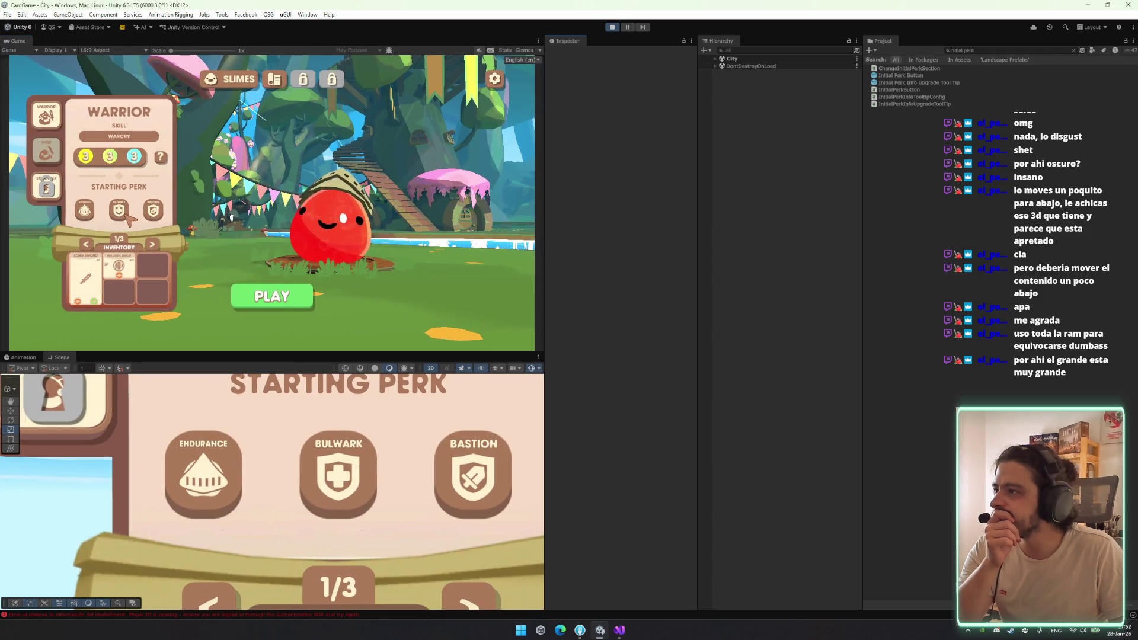
# Maximize the Game view, switch to the Thief class and check its starting perk tooltips
pyautogui.moveTo(89, 220)
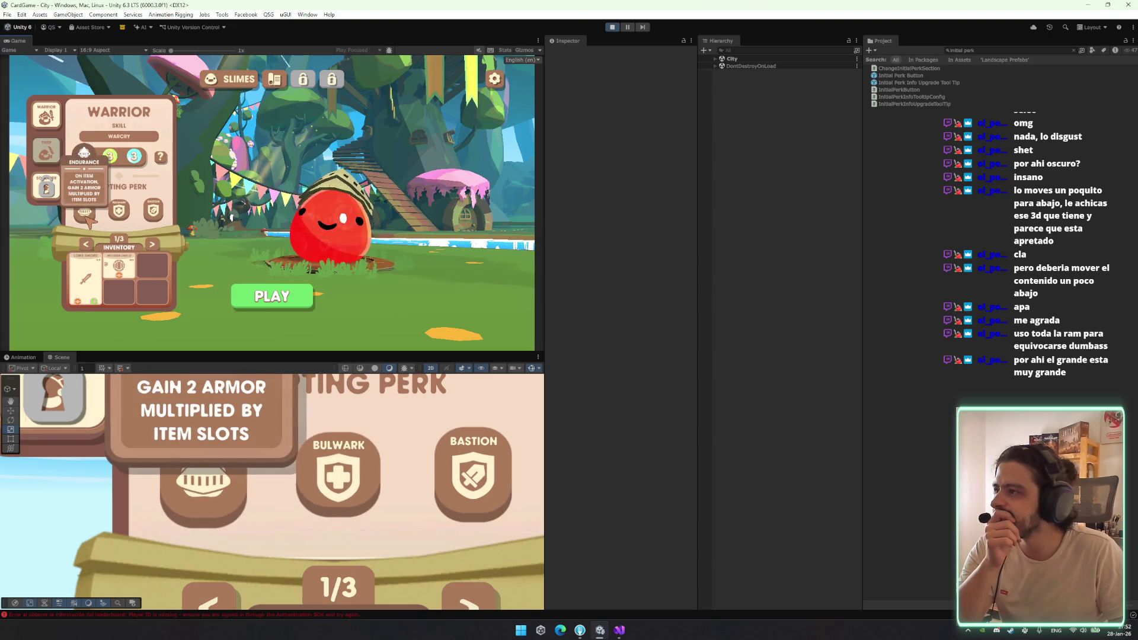
pyautogui.rightClick(18, 40)
pyautogui.click(35, 48)
pyautogui.moveTo(332, 341)
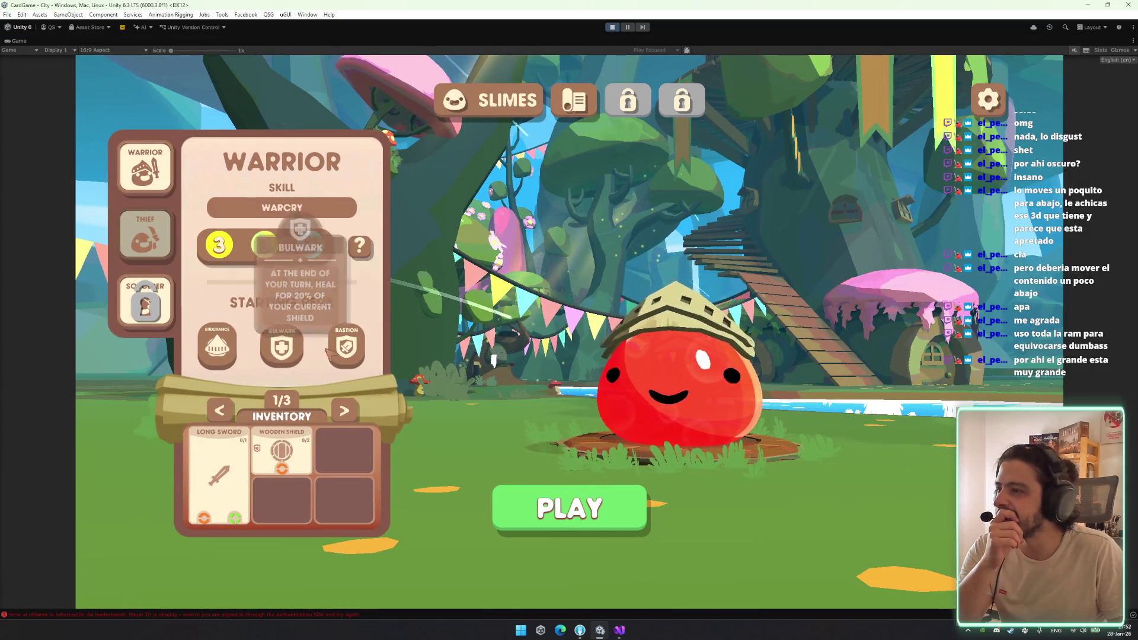
pyautogui.click(146, 234)
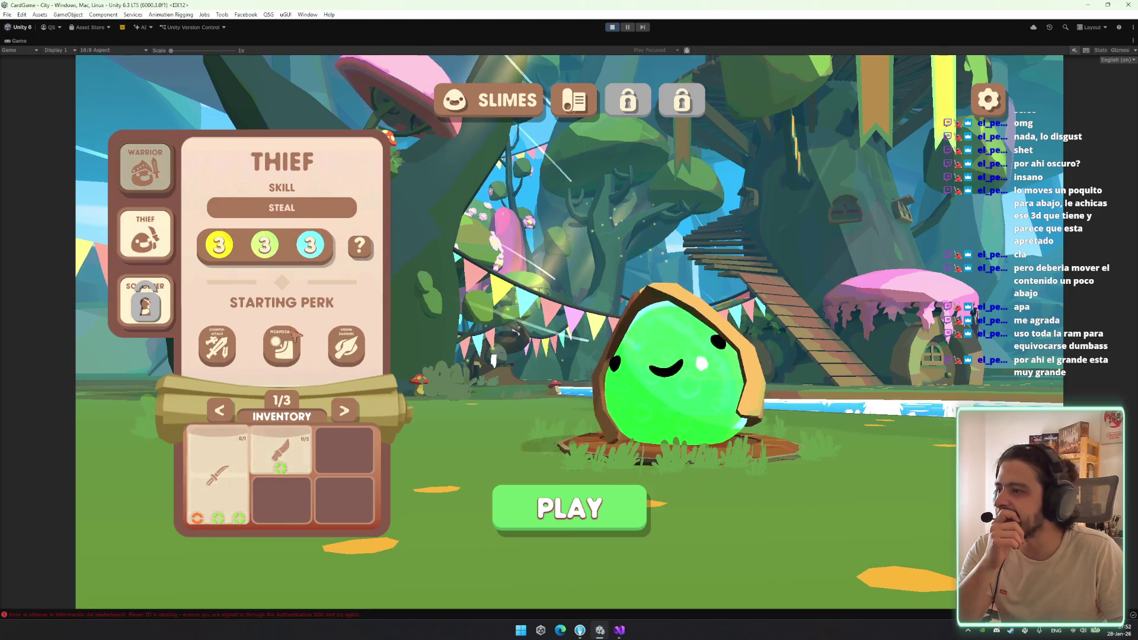
pyautogui.moveTo(303, 356)
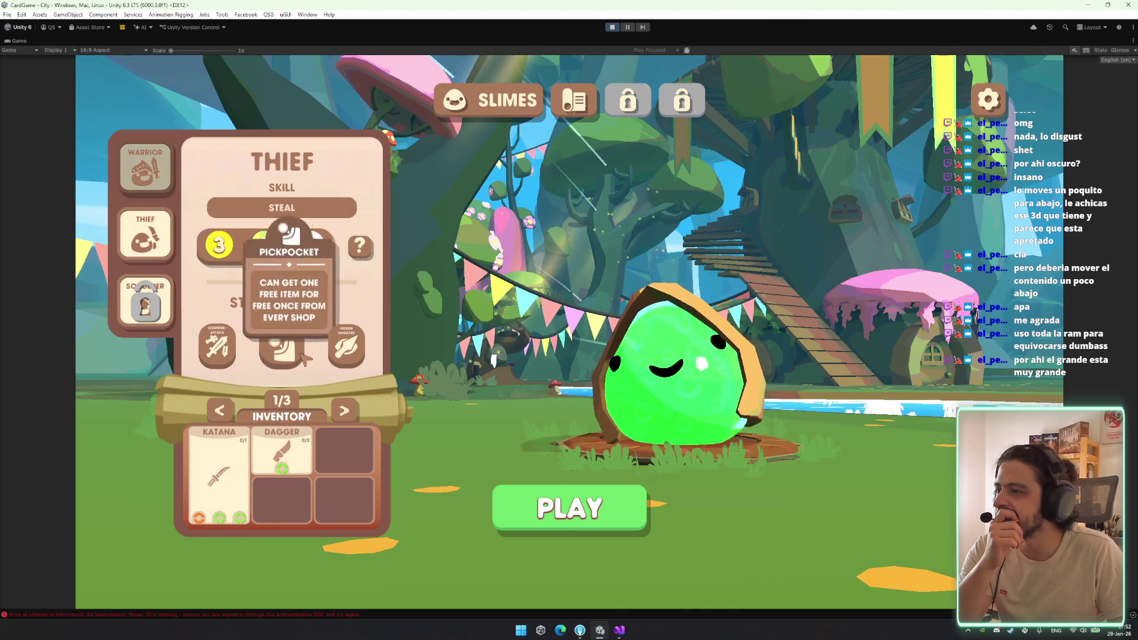
pyautogui.moveTo(227, 357)
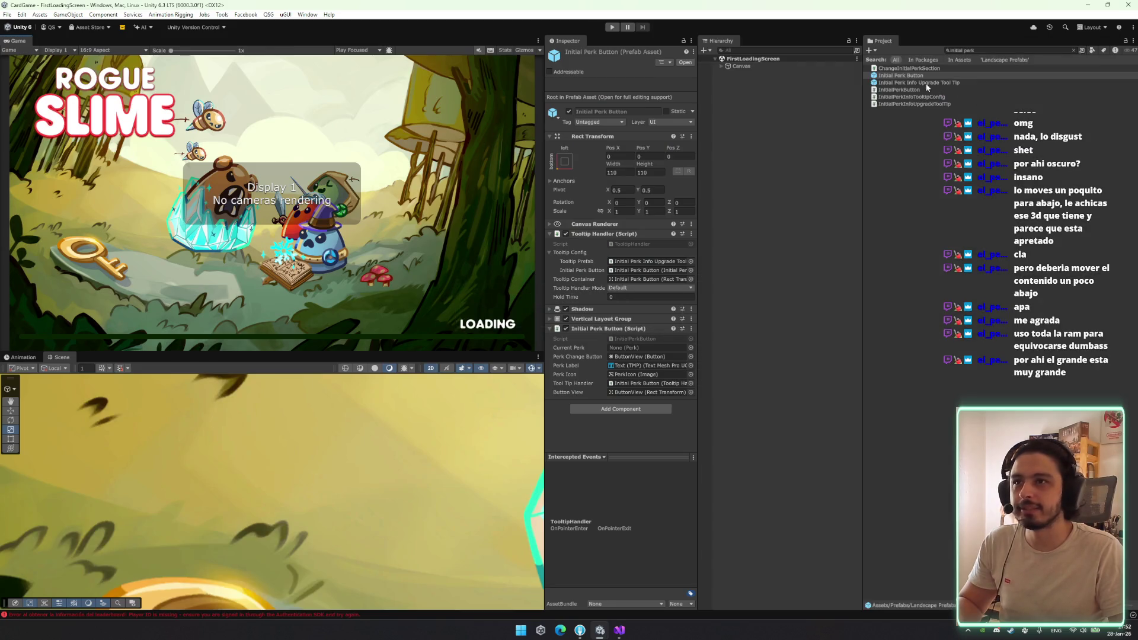
# In the Initial Perk Button prefab, remove the root's Vertical Layout Group and Shadow components
pyautogui.doubleClick(931, 75)
pyautogui.click(788, 84)
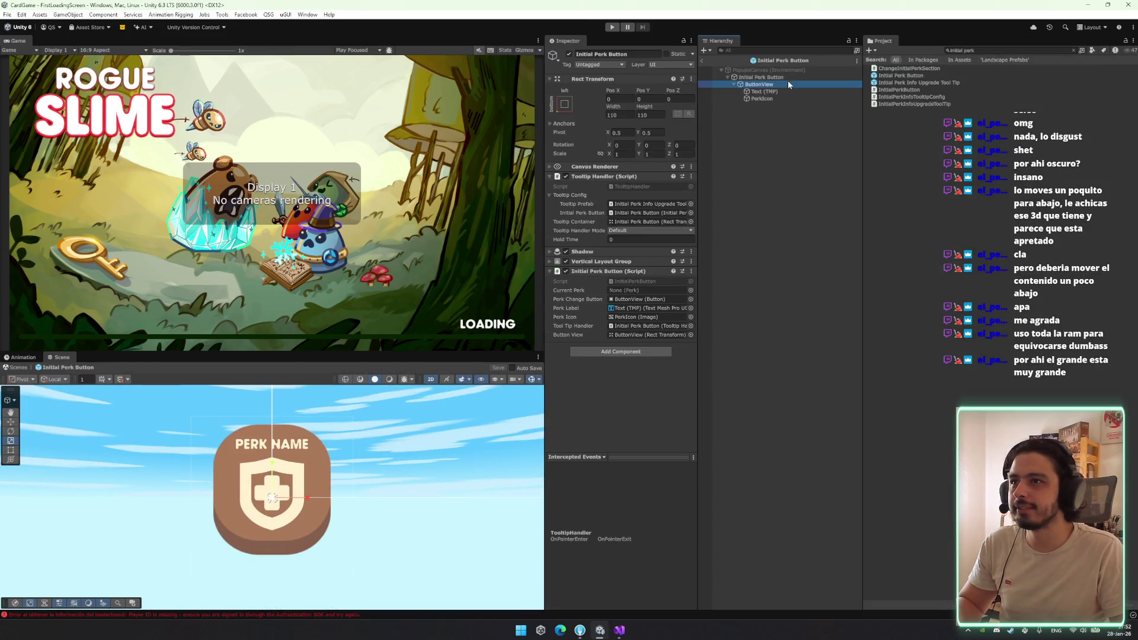
pyautogui.click(760, 77)
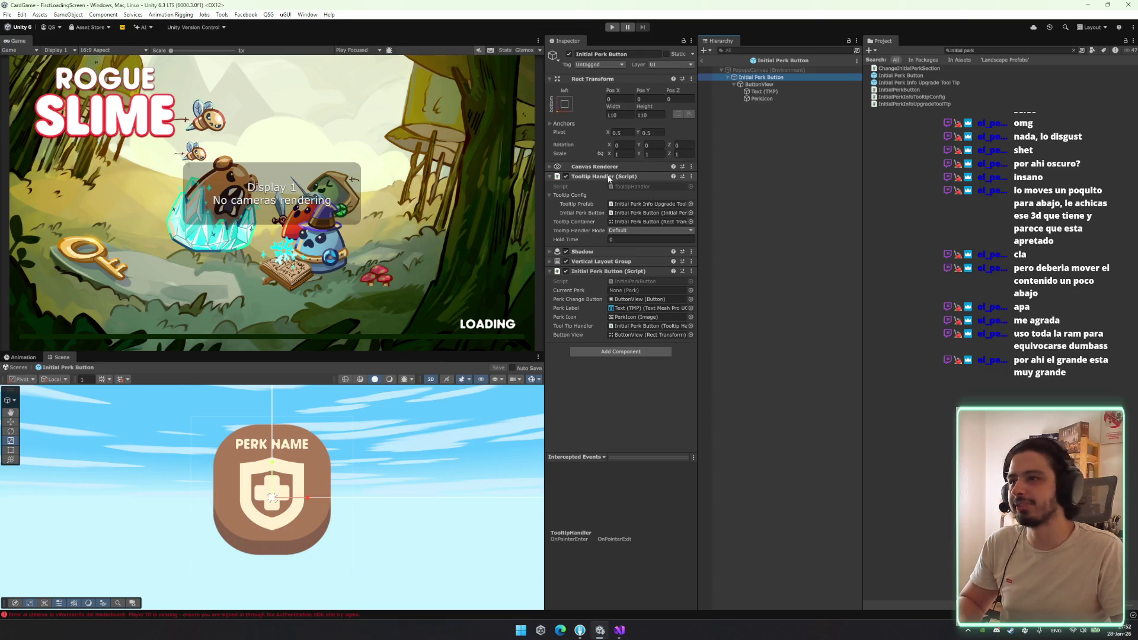
pyautogui.rightClick(592, 262)
pyautogui.click(632, 301)
pyautogui.click(759, 85)
pyautogui.click(760, 77)
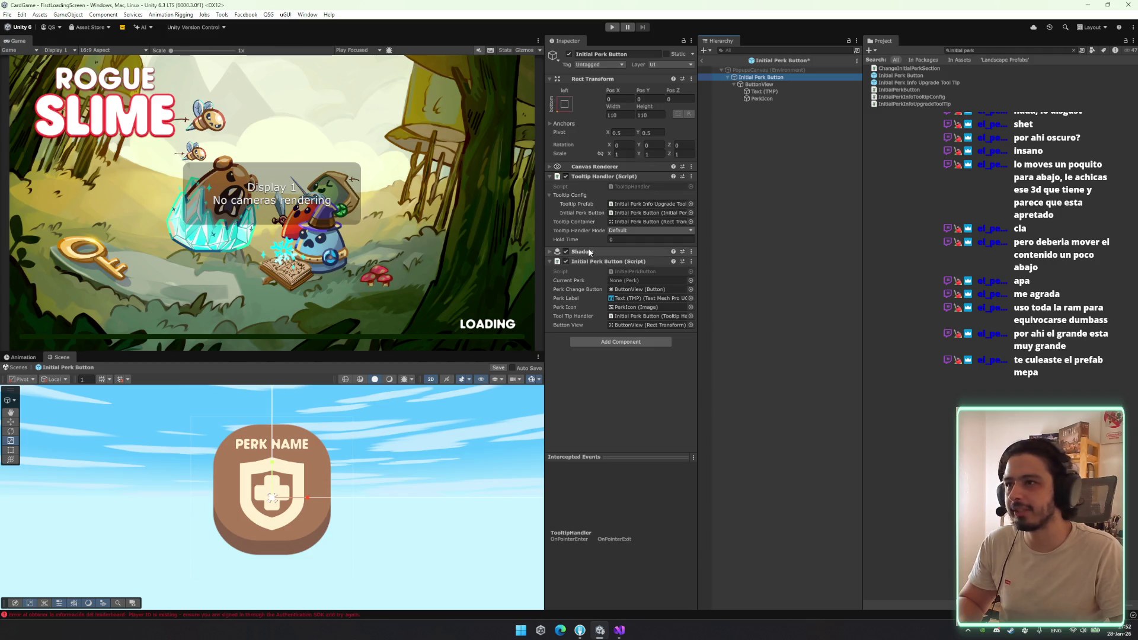
pyautogui.rightClick(590, 252)
pyautogui.click(617, 298)
# Set ButtonView's anchors to stretch-stretch, exit the prefab and enter Play mode
pyautogui.click(759, 85)
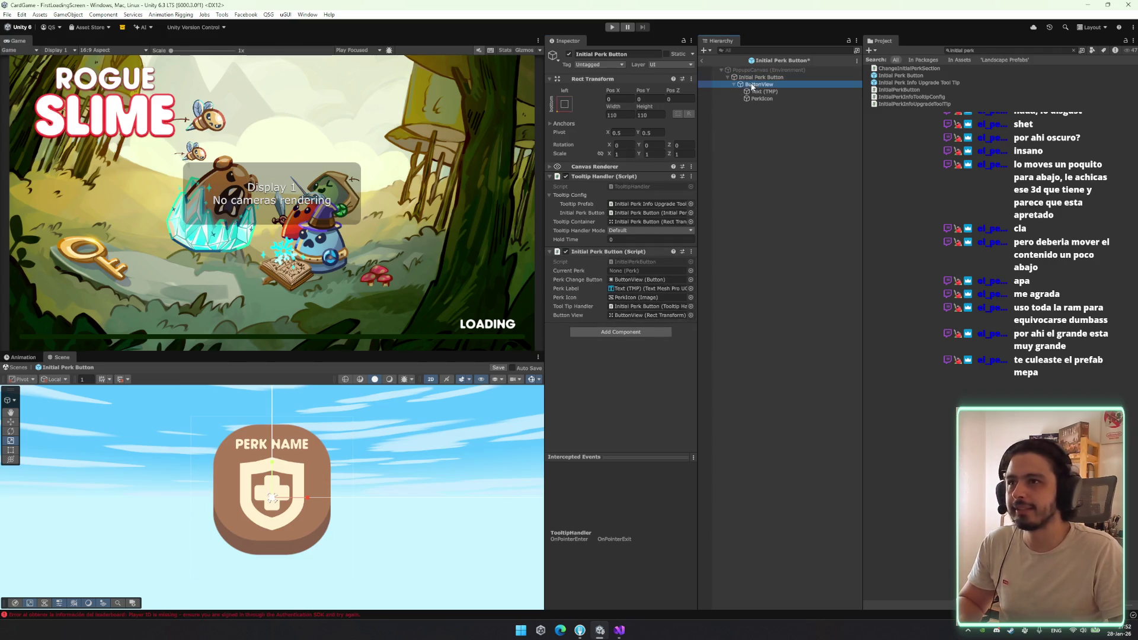
pyautogui.click(565, 104)
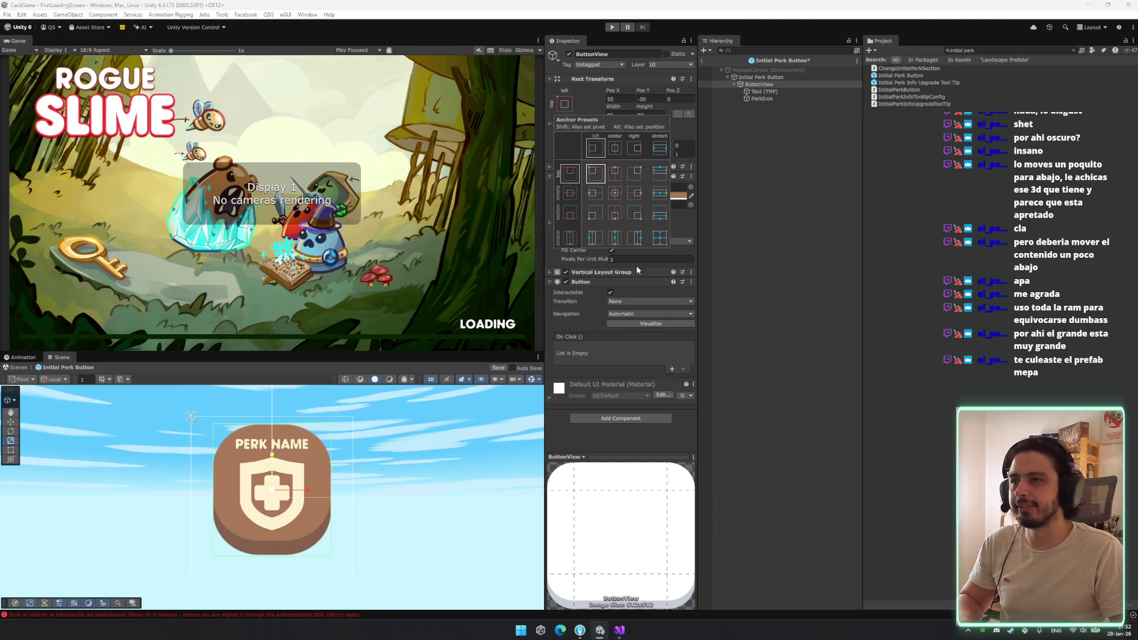
pyautogui.keyDown('alt'); pyautogui.click(660, 237); pyautogui.keyUp('alt')
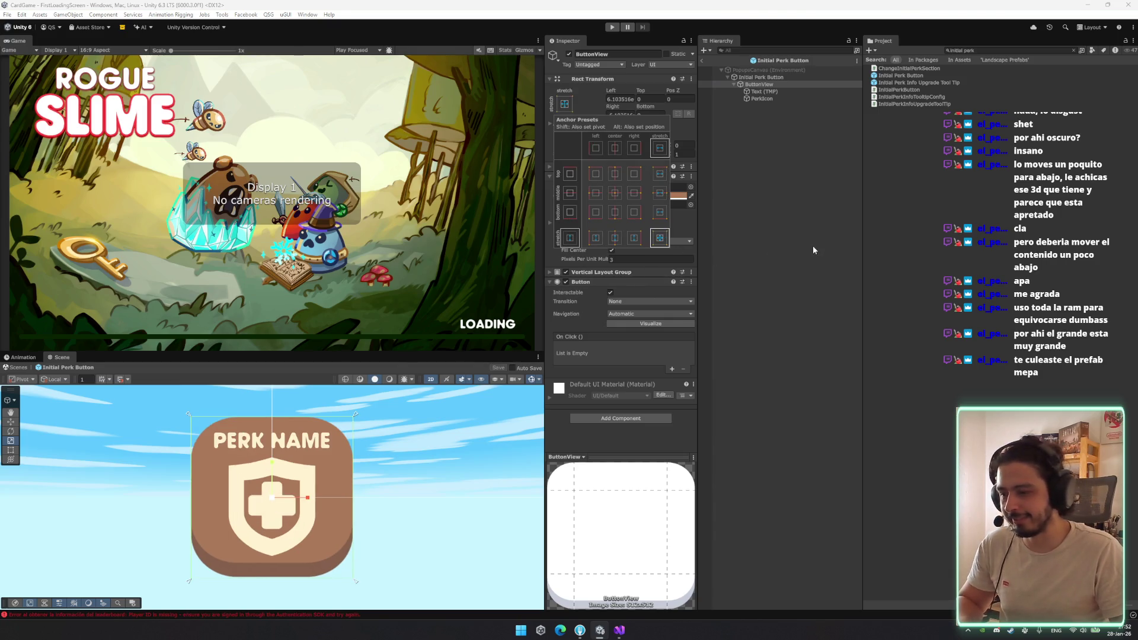
pyautogui.click(762, 186)
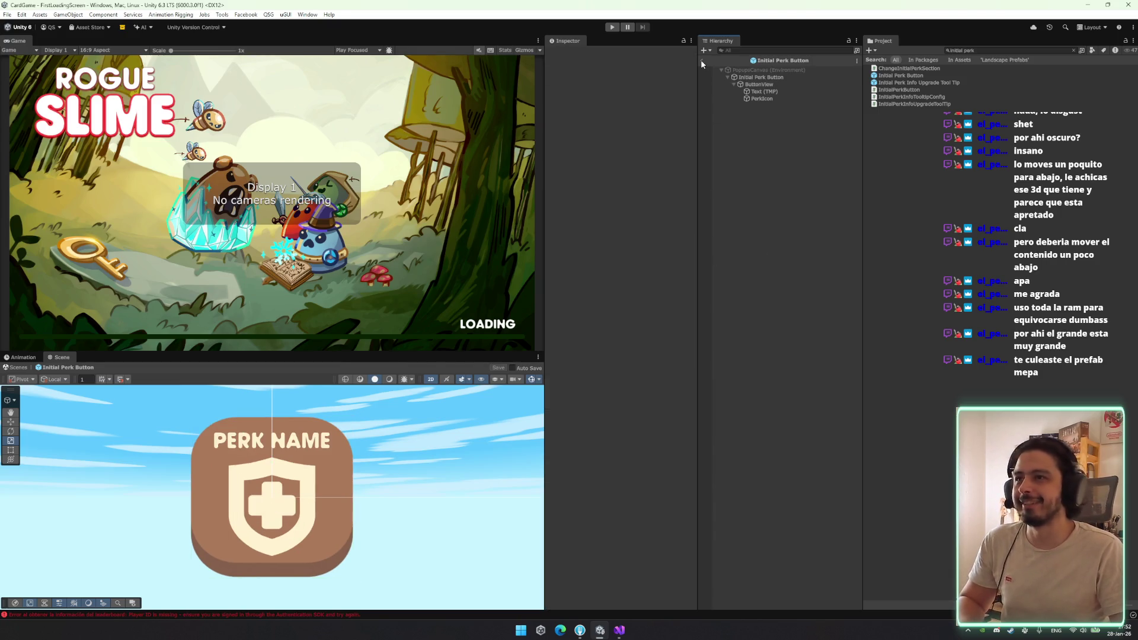
pyautogui.click(702, 60)
pyautogui.click(614, 28)
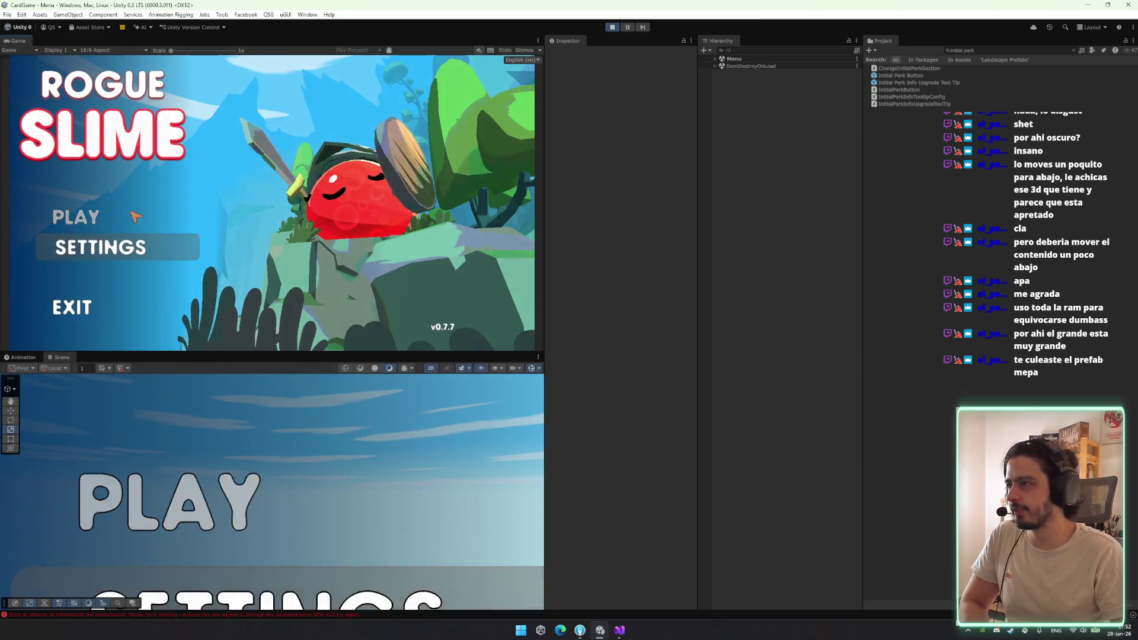
# Start the game from the main menu and maximize the Game view
pyautogui.click(119, 247)
pyautogui.click(465, 102)
pyautogui.click(166, 228)
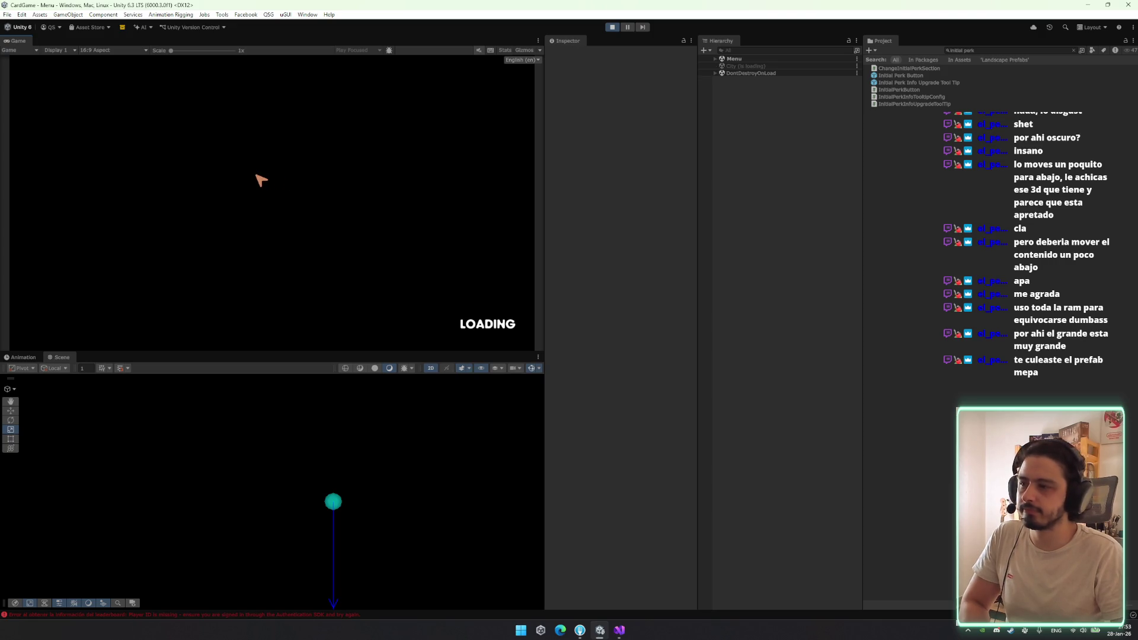
pyautogui.rightClick(18, 41)
pyautogui.click(42, 47)
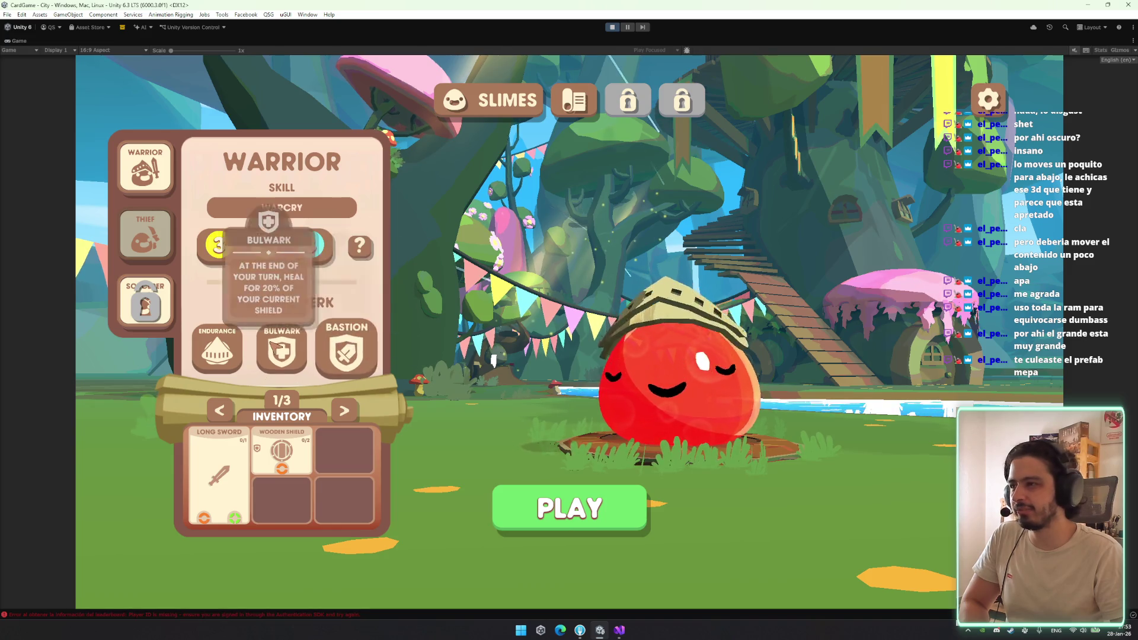
# Switch to the Thief and cycle its inventory pages through 2/3 and 3/3 back to 1/3
pyautogui.press('Down')
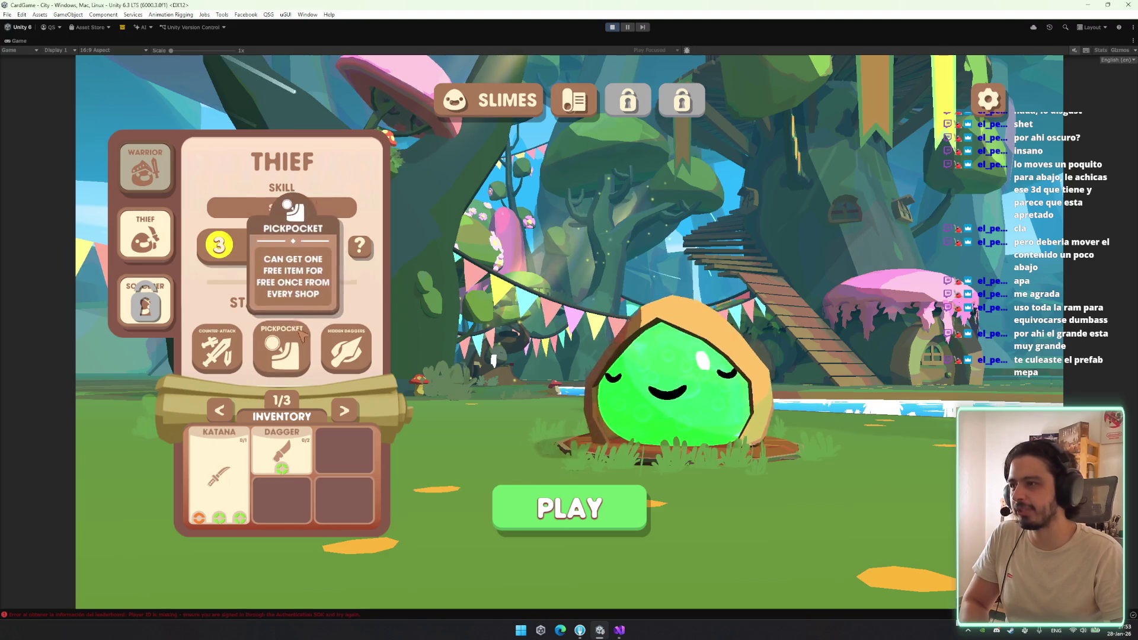
pyautogui.moveTo(341, 345)
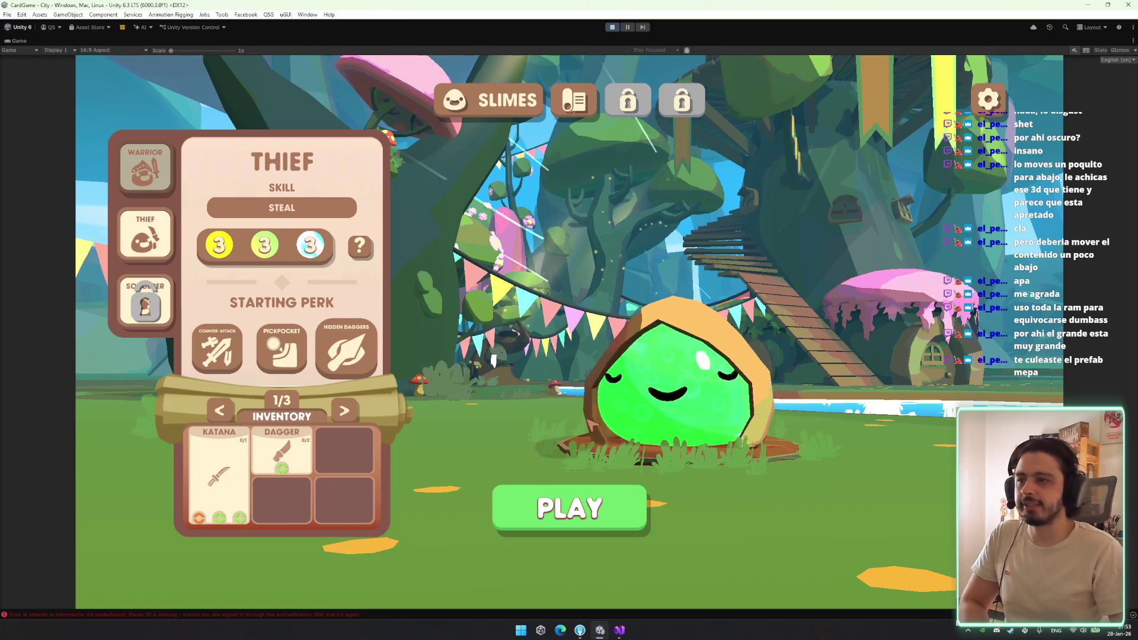
pyautogui.click(354, 408)
pyautogui.click(354, 407)
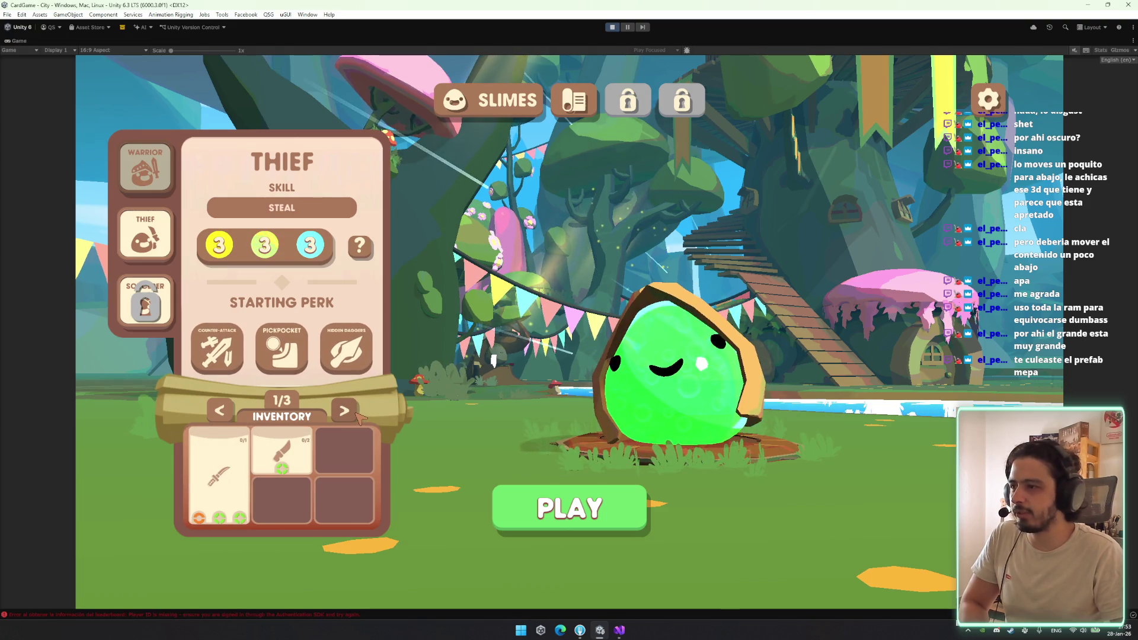
pyautogui.doubleClick(355, 412)
pyautogui.click(354, 411)
pyautogui.doubleClick(354, 411)
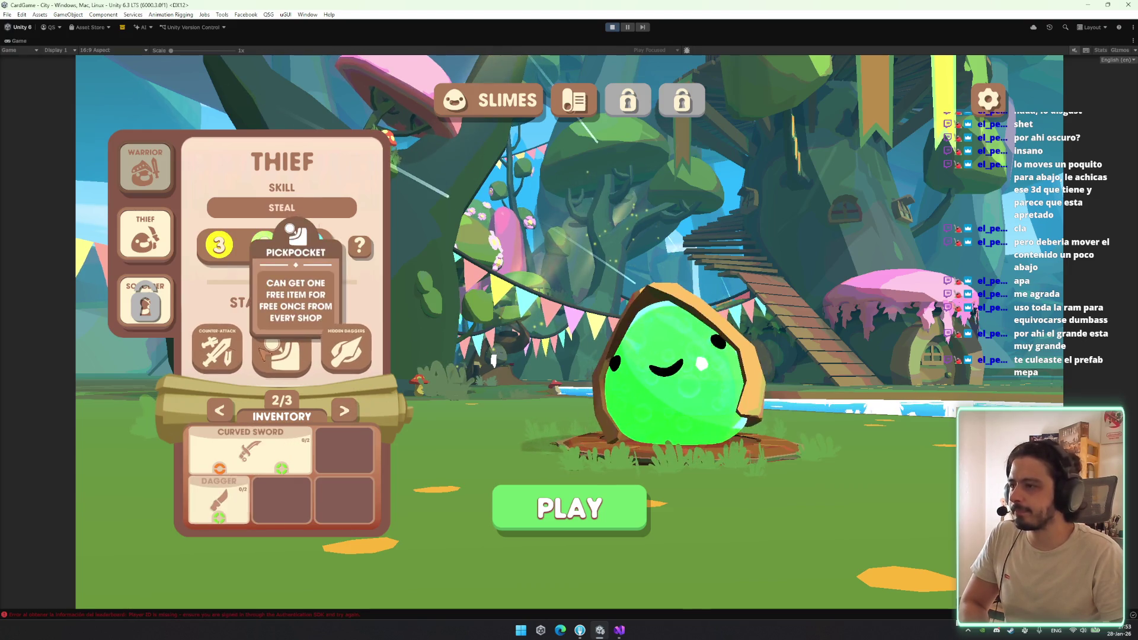
pyautogui.moveTo(302, 358)
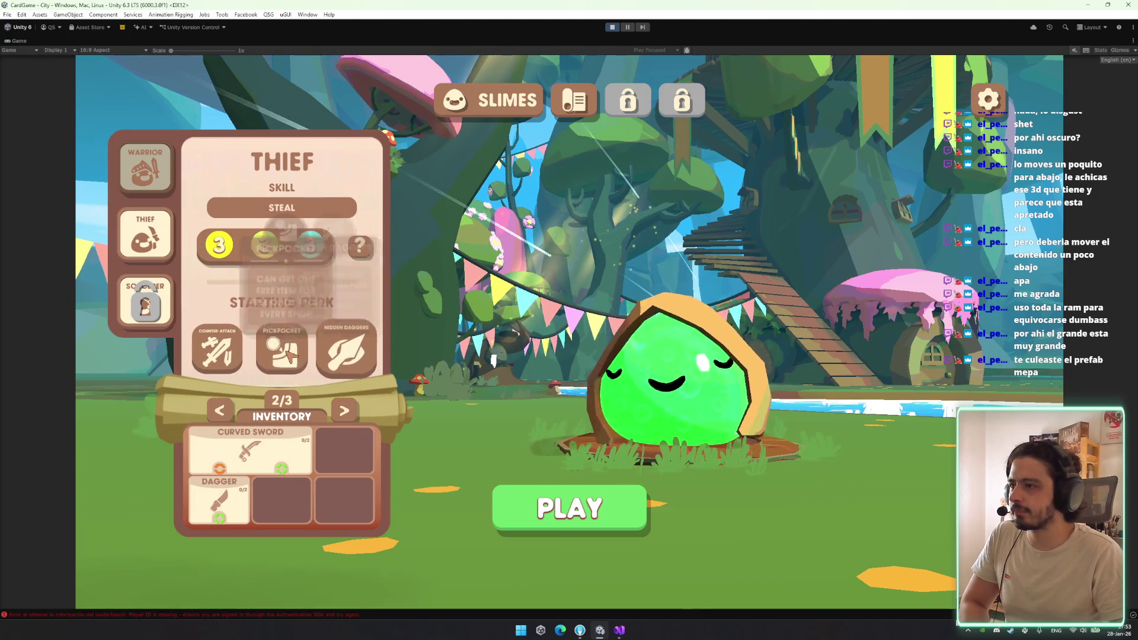
pyautogui.click(344, 410)
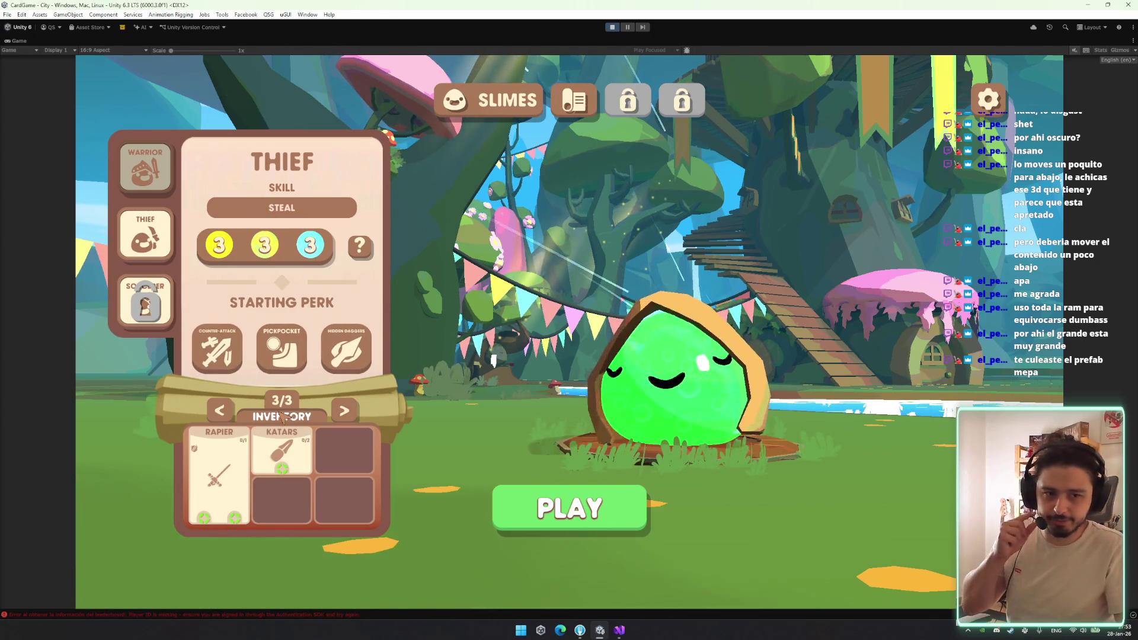
pyautogui.click(350, 415)
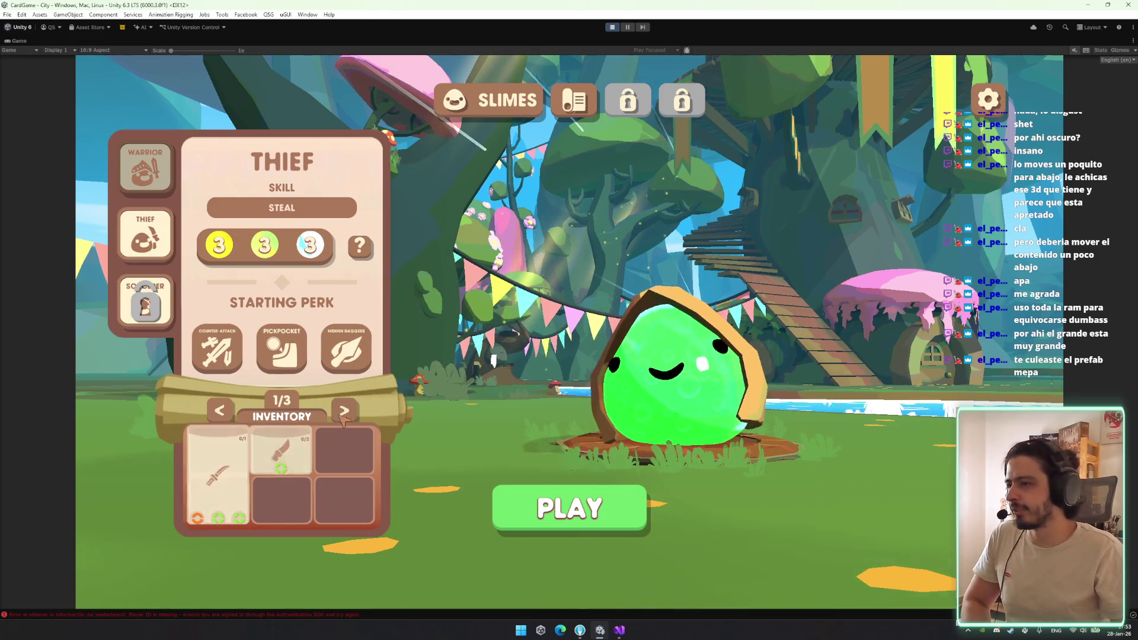
# Switch to the Warrior class and choose Bulwark as the starting perk
pyautogui.moveTo(301, 354)
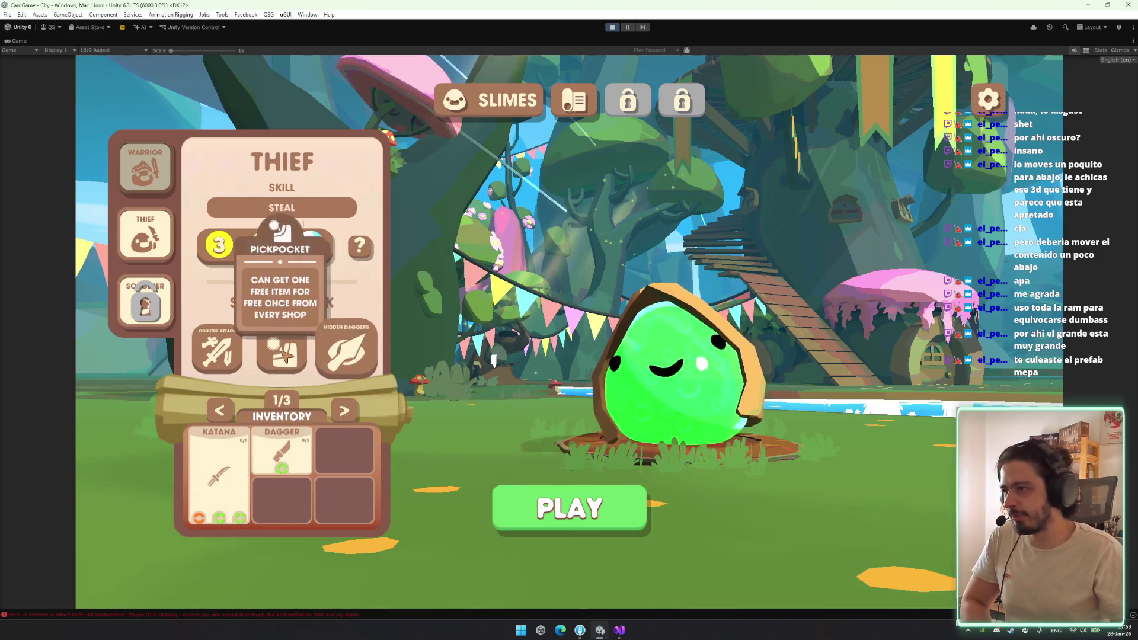
pyautogui.click(148, 175)
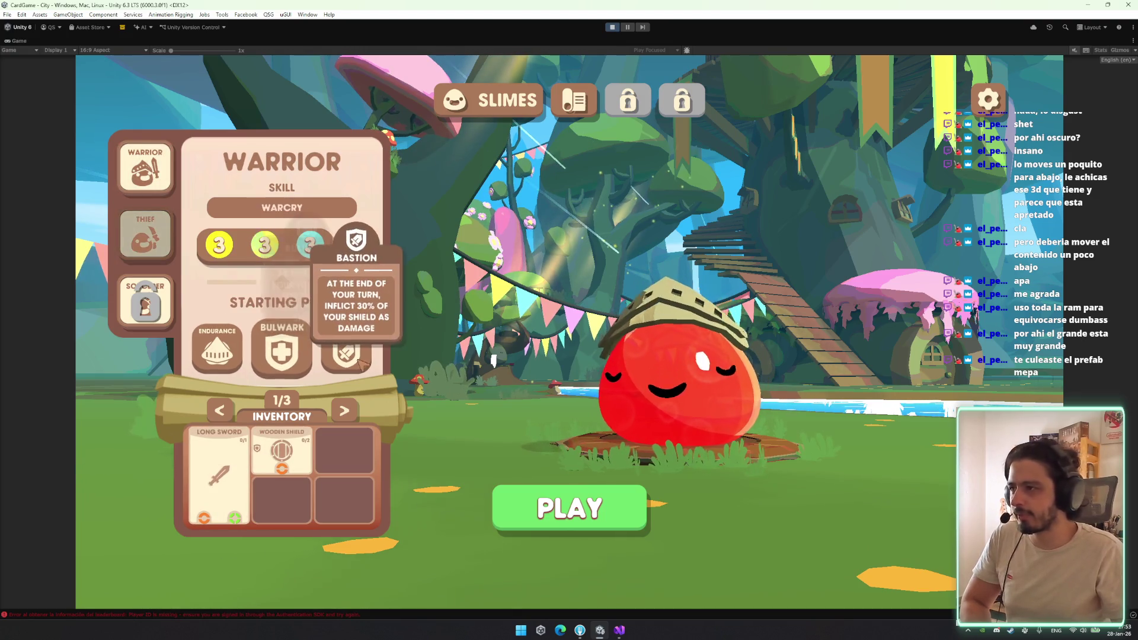
pyautogui.moveTo(332, 335)
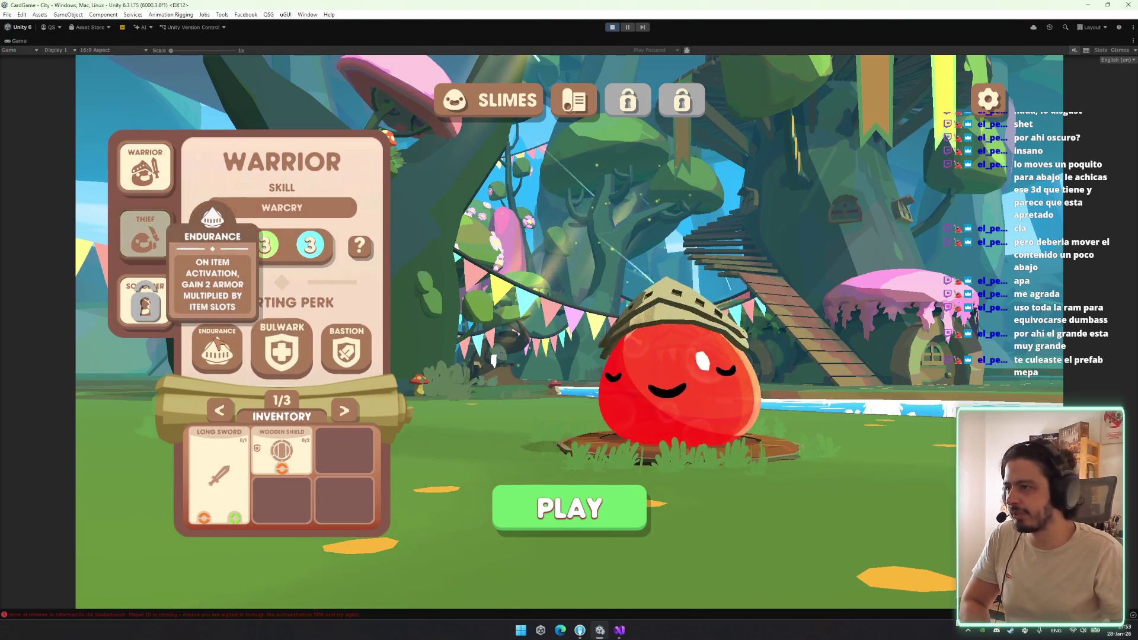
pyautogui.moveTo(297, 354)
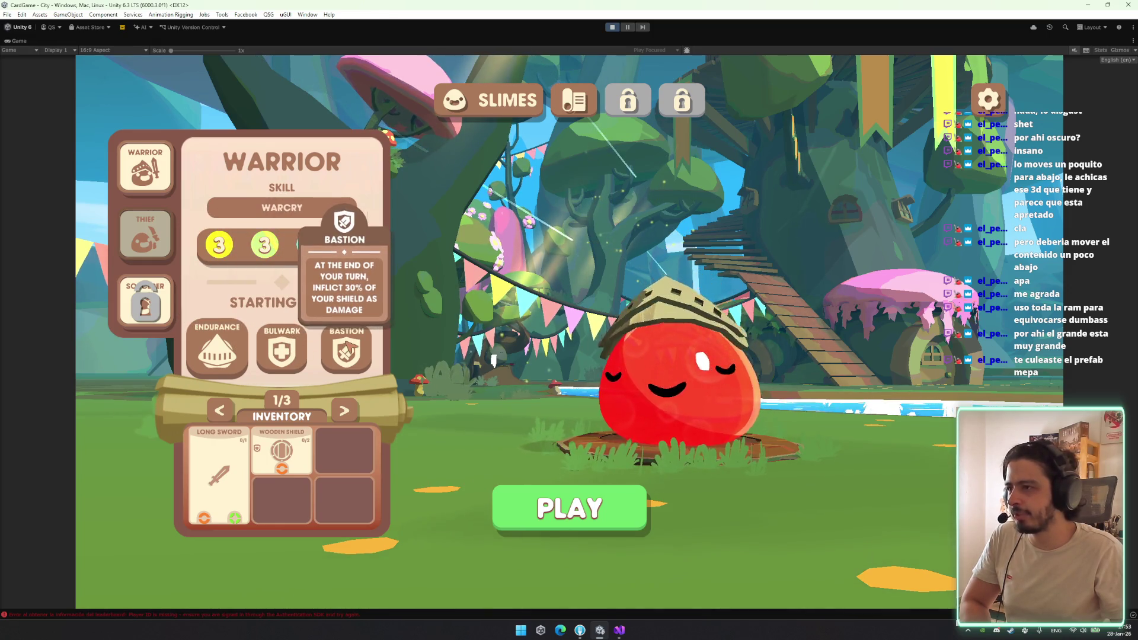
pyautogui.moveTo(241, 344)
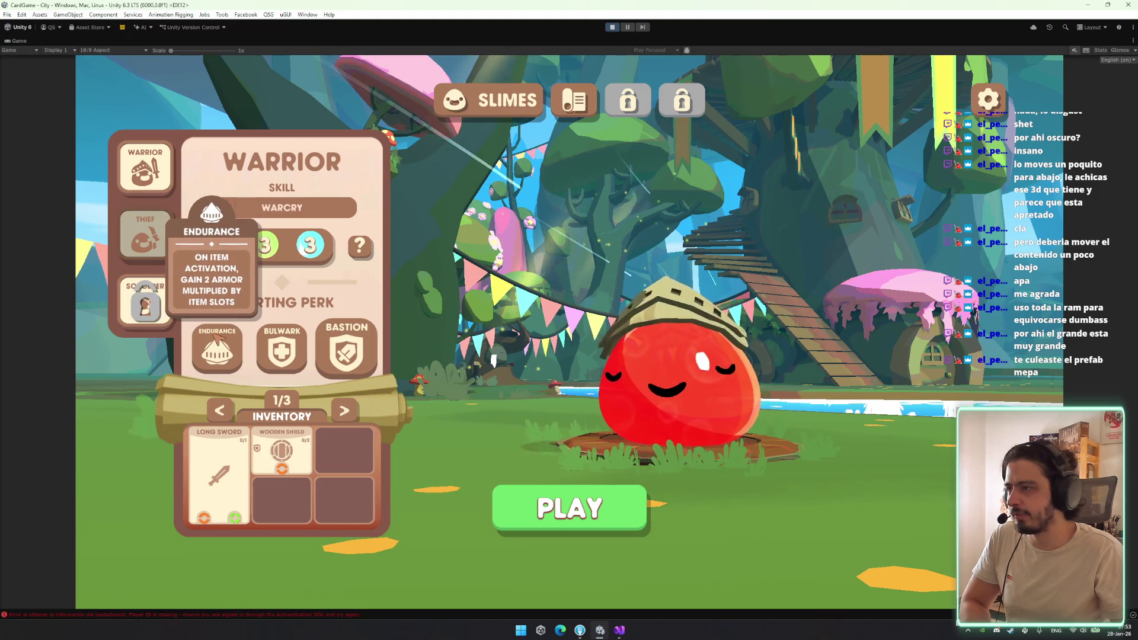
pyautogui.click(282, 353)
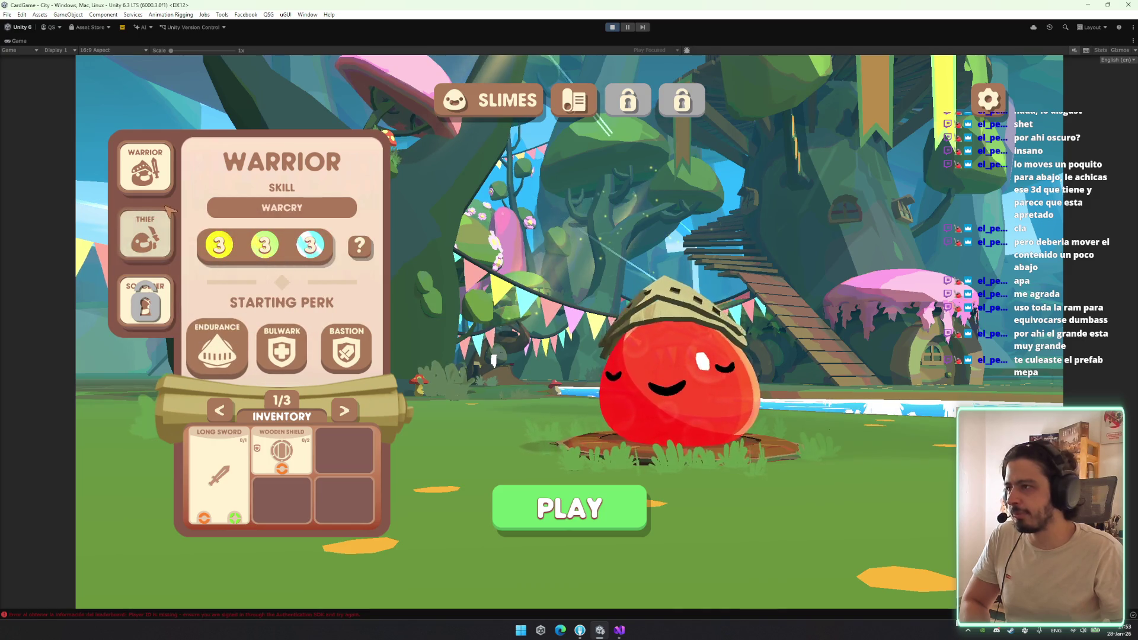
# Switch back to the Thief, choose Pickpocket, and stop play mode with Ctrl+P
pyautogui.click(145, 235)
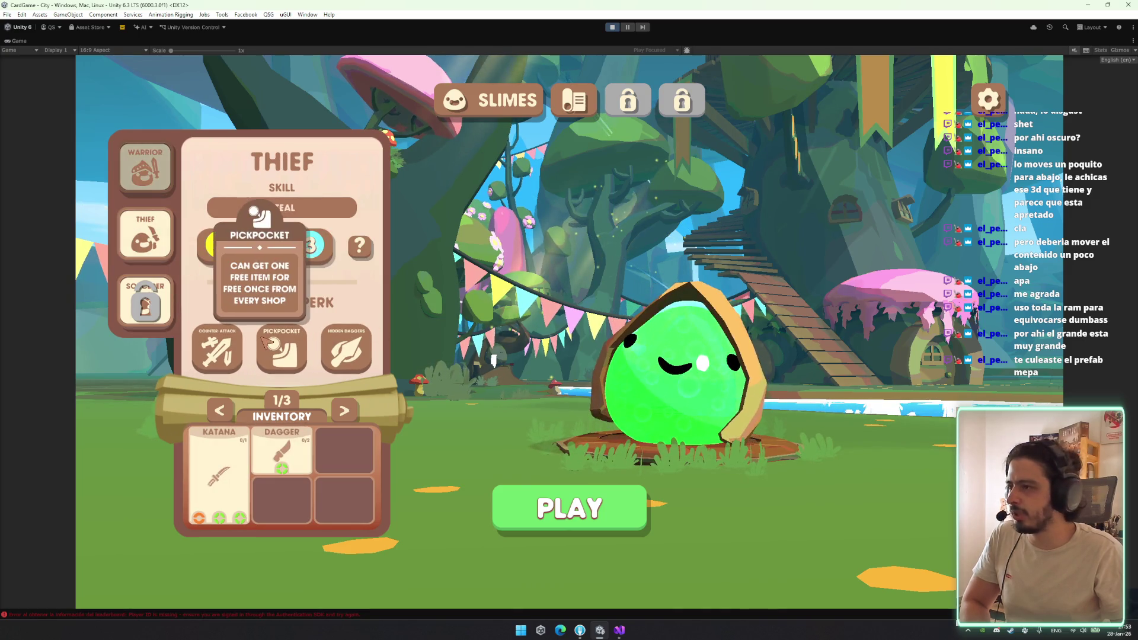
pyautogui.click(268, 343)
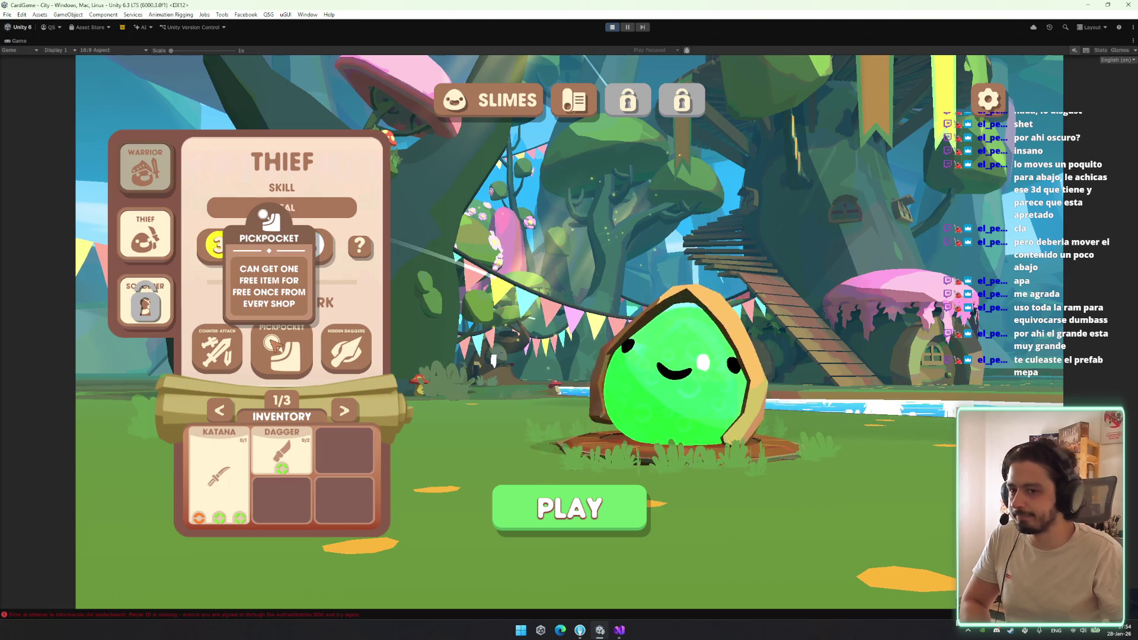
pyautogui.moveTo(236, 350)
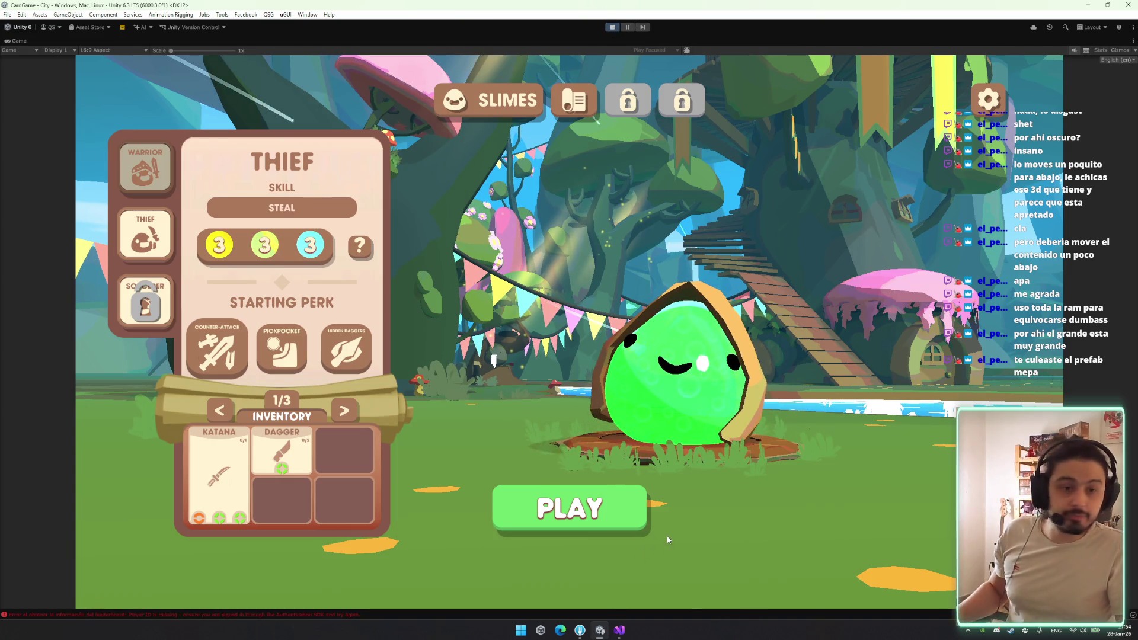
pyautogui.hotkey('ctrl', 'p')
# Save InitialPerkButton.cs and scroll down to the EnableButton scale tween
pyautogui.click(620, 630)
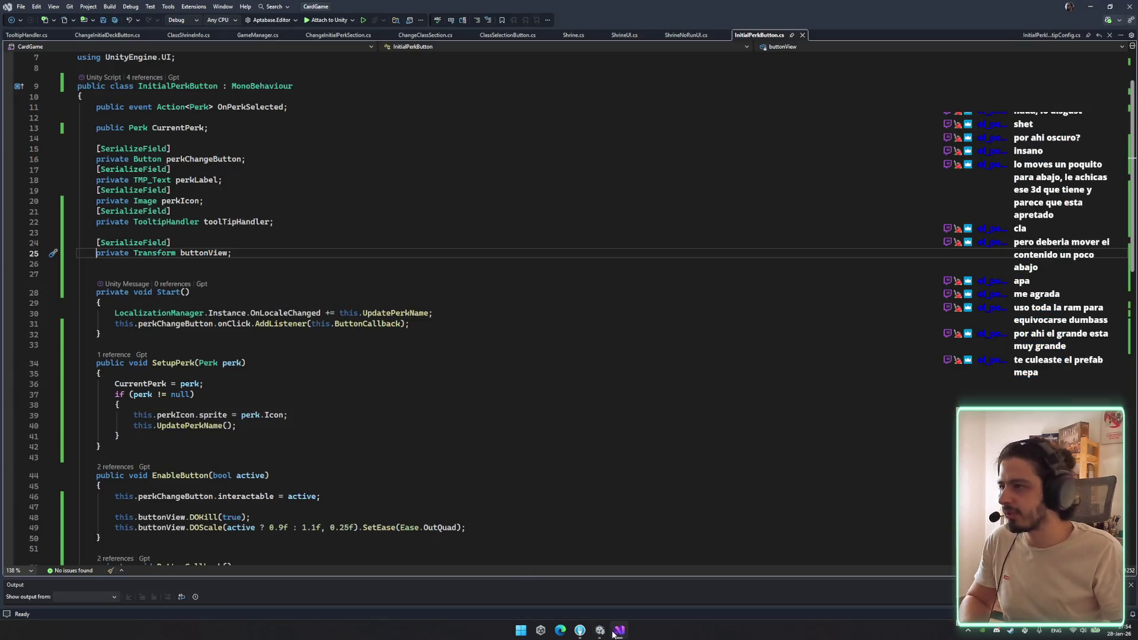
pyautogui.hotkey('ctrl', 's')
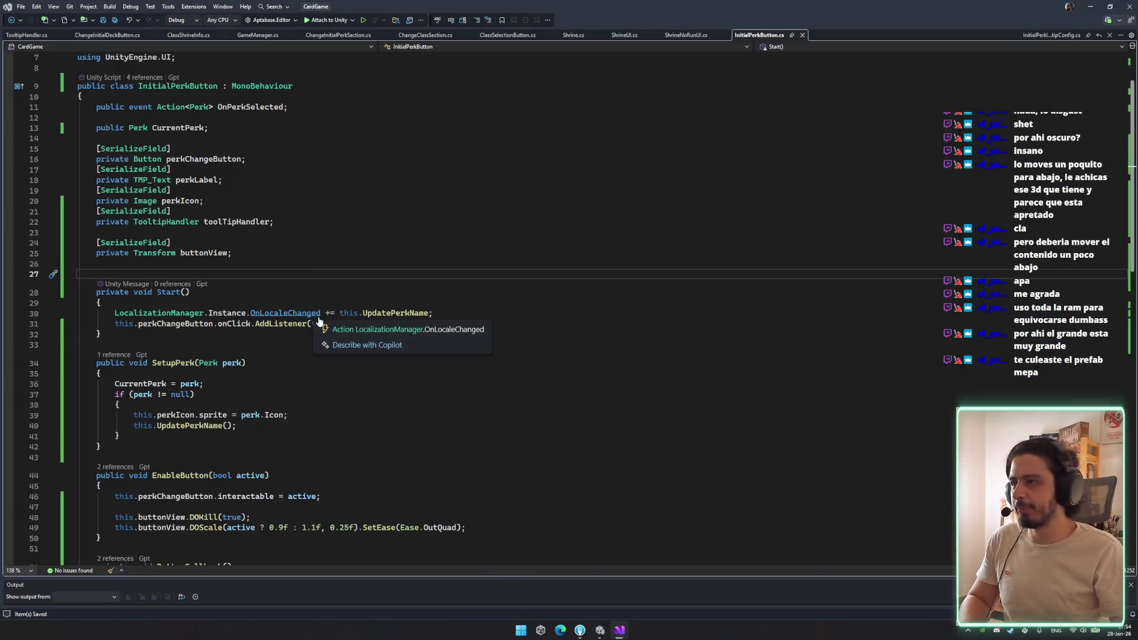
pyautogui.scroll(-2, 539, 462)
pyautogui.moveTo(539, 452); pyautogui.dragTo(539, 462)
pyautogui.scroll(-2, 538, 462)
pyautogui.click(614, 418)
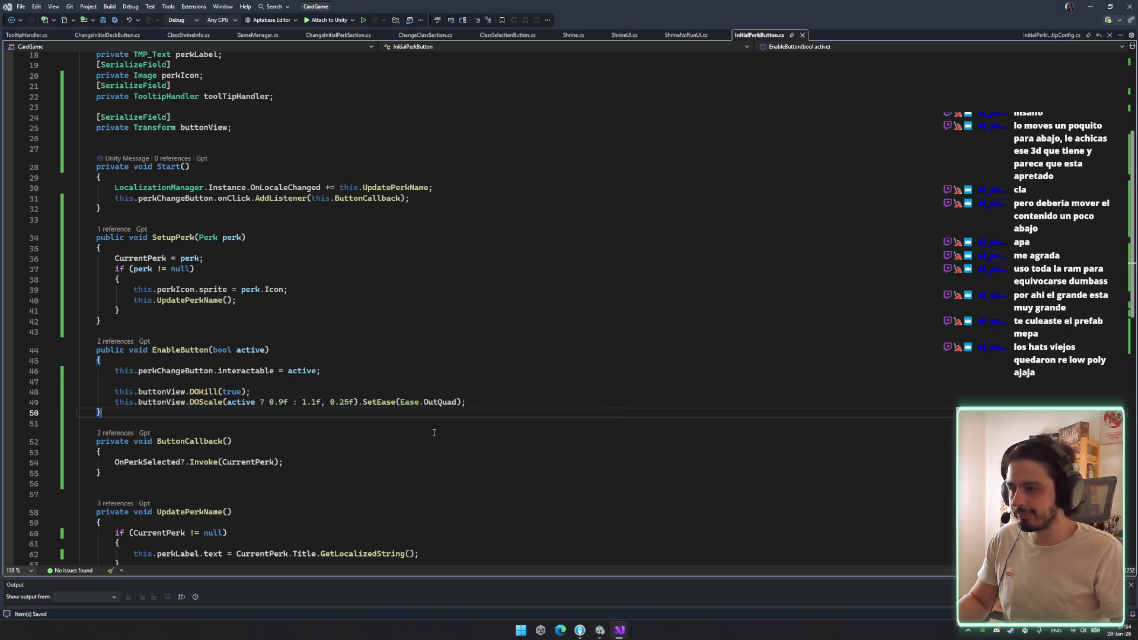
# Change line 49's tween to 0.8f inactive scale with a 0.1f duration
pyautogui.click(344, 403)
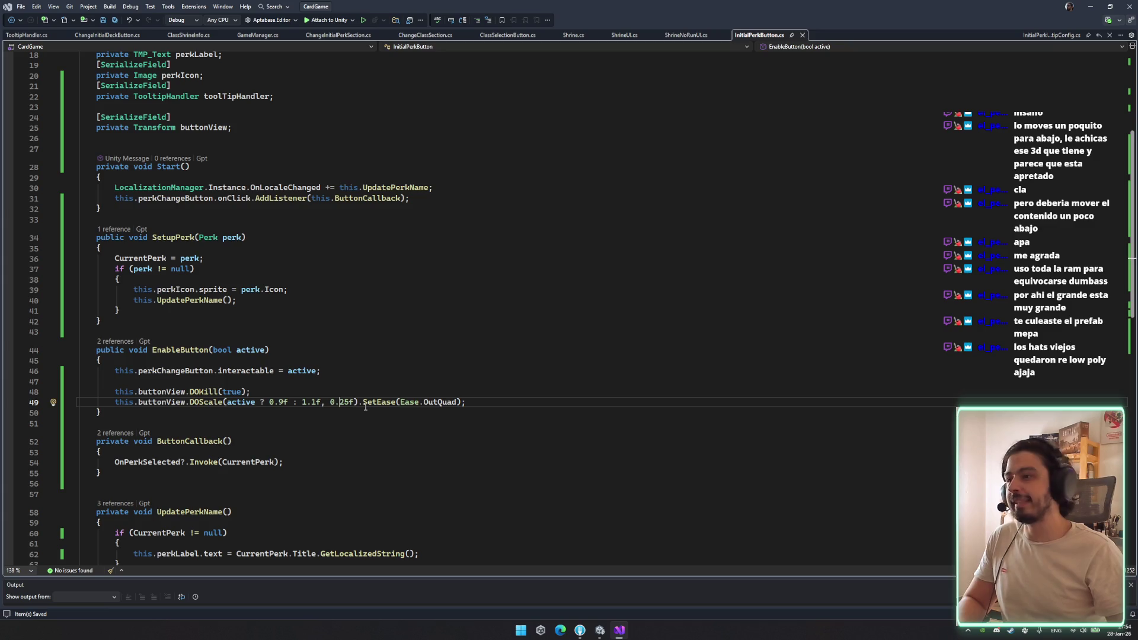
pyautogui.press('BackSpace')
pyautogui.write('1')
pyautogui.press('BackSpace')
pyautogui.press('BackSpace')
pyautogui.write('2')
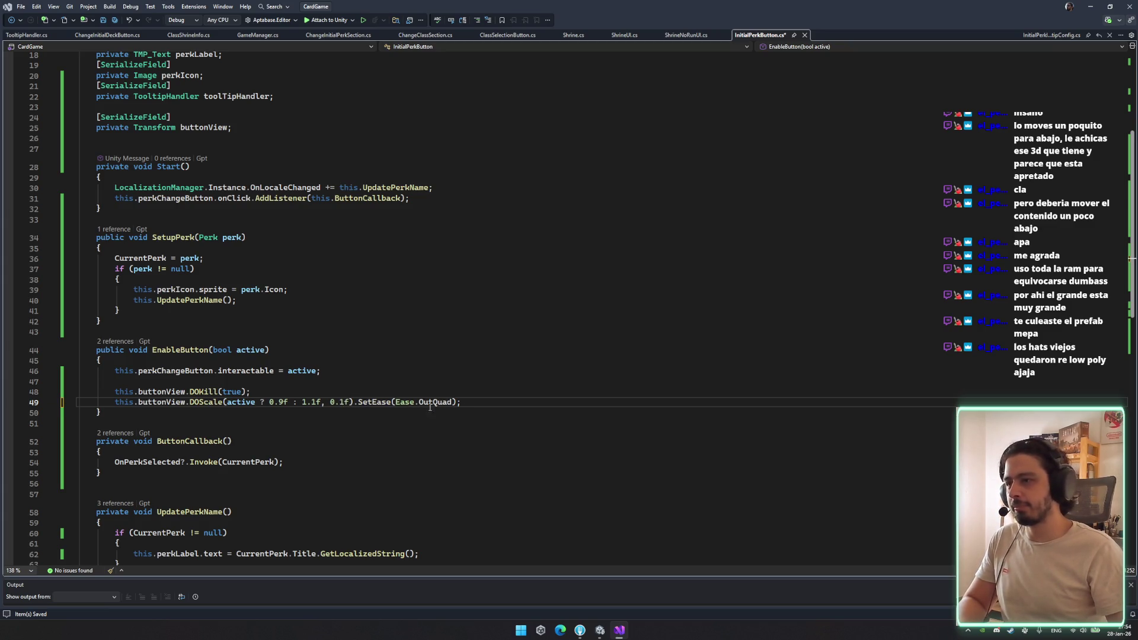
pyautogui.press('BackSpace')
pyautogui.write('8')
pyautogui.press('Right')
pyautogui.press('Right')
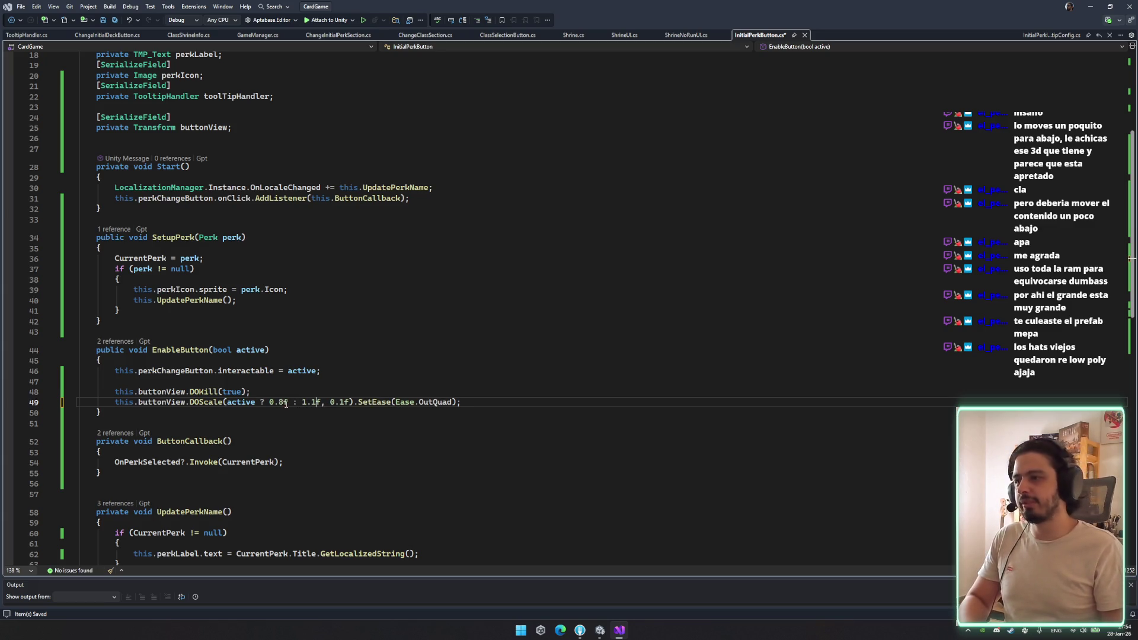
# Follow EnableButton's references to its call in ChangeInitialPerkSection.cs
pyautogui.click(452, 359)
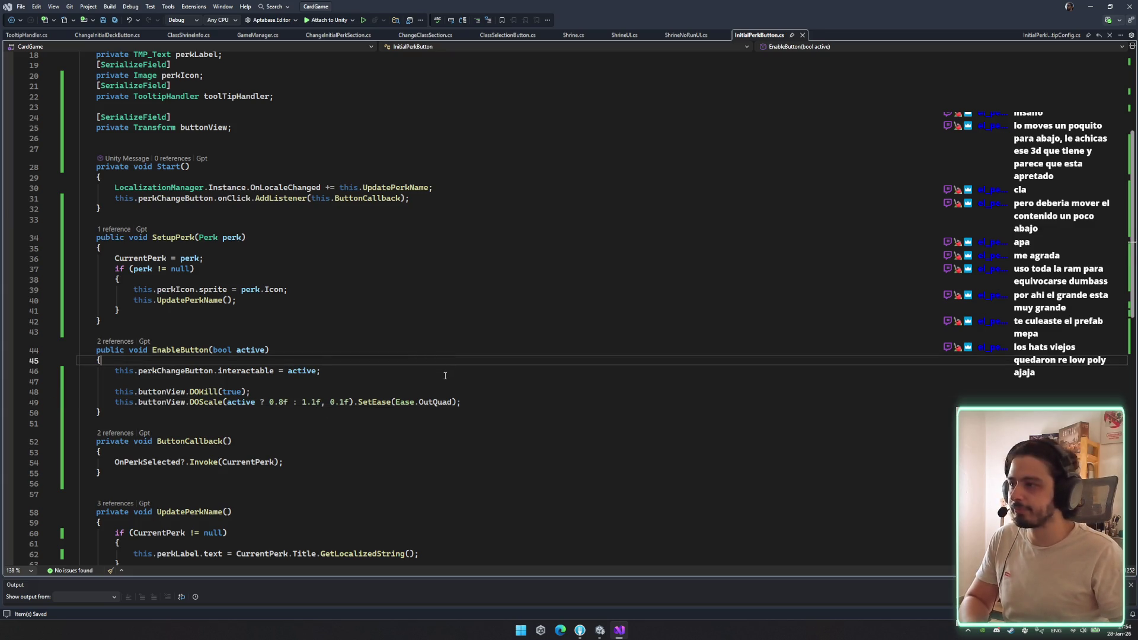
pyautogui.click(428, 383)
pyautogui.click(115, 342)
pyautogui.doubleClick(195, 296)
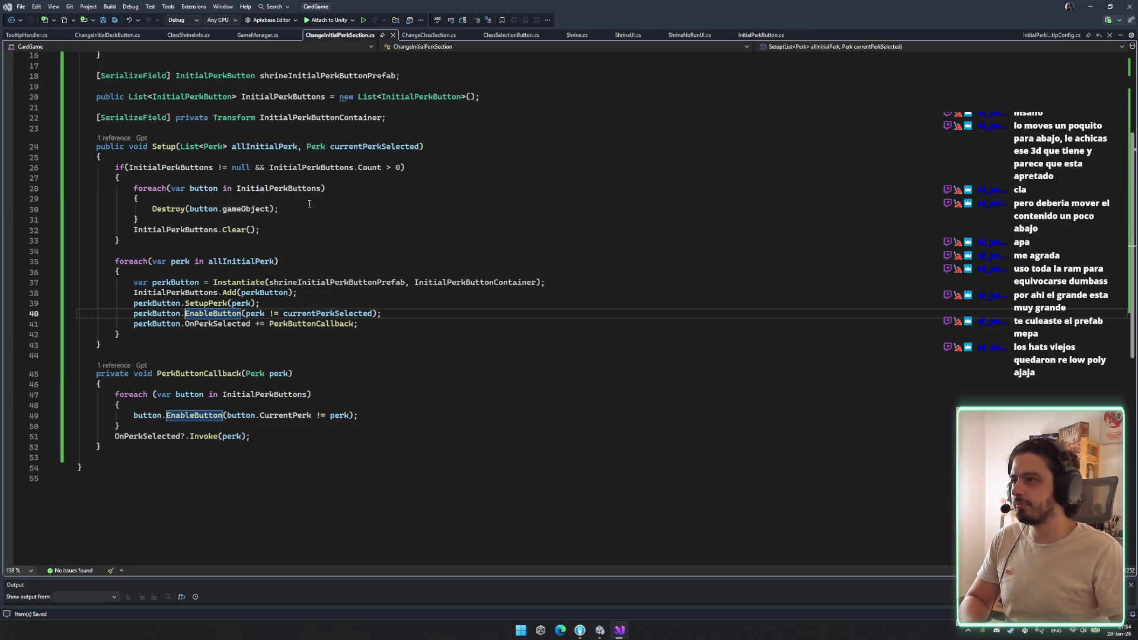
# On line 40, compare perk.ID with currentPerkSelected.ID, then return to Unity
pyautogui.click(263, 314)
pyautogui.write('.ID')
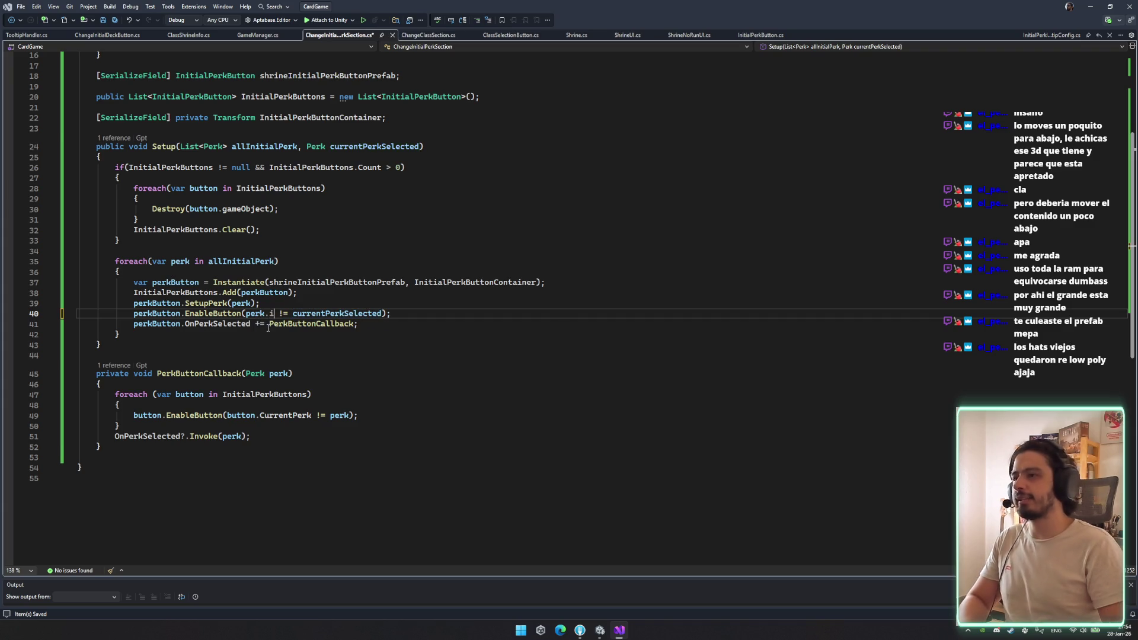
pyautogui.click(393, 313)
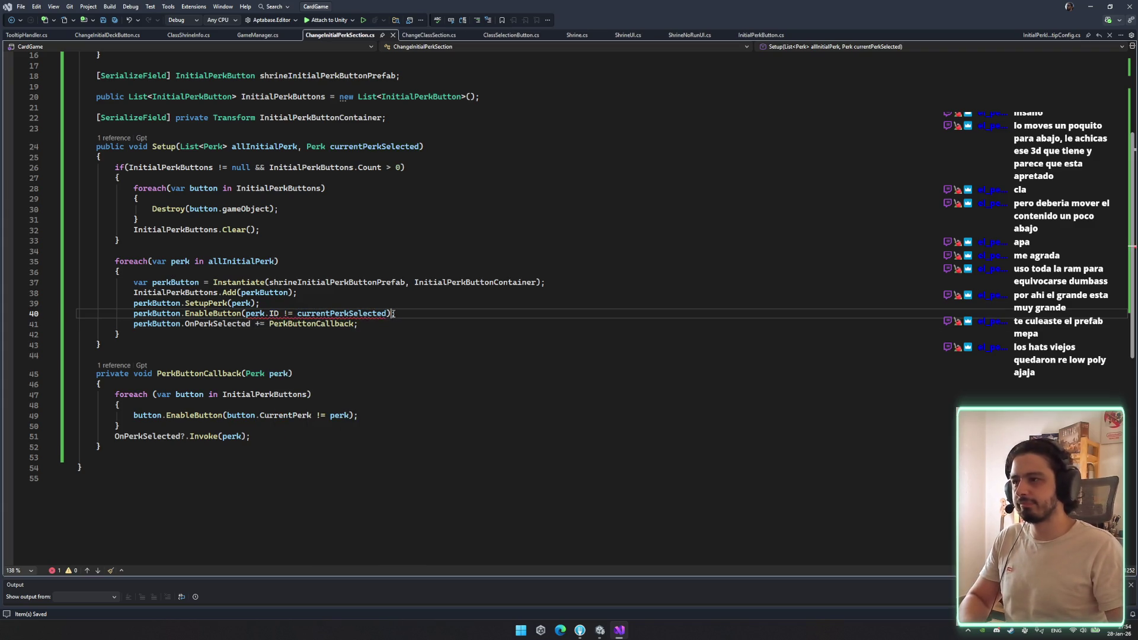
pyautogui.write('.ID')
pyautogui.press('End')
pyautogui.click(511, 330)
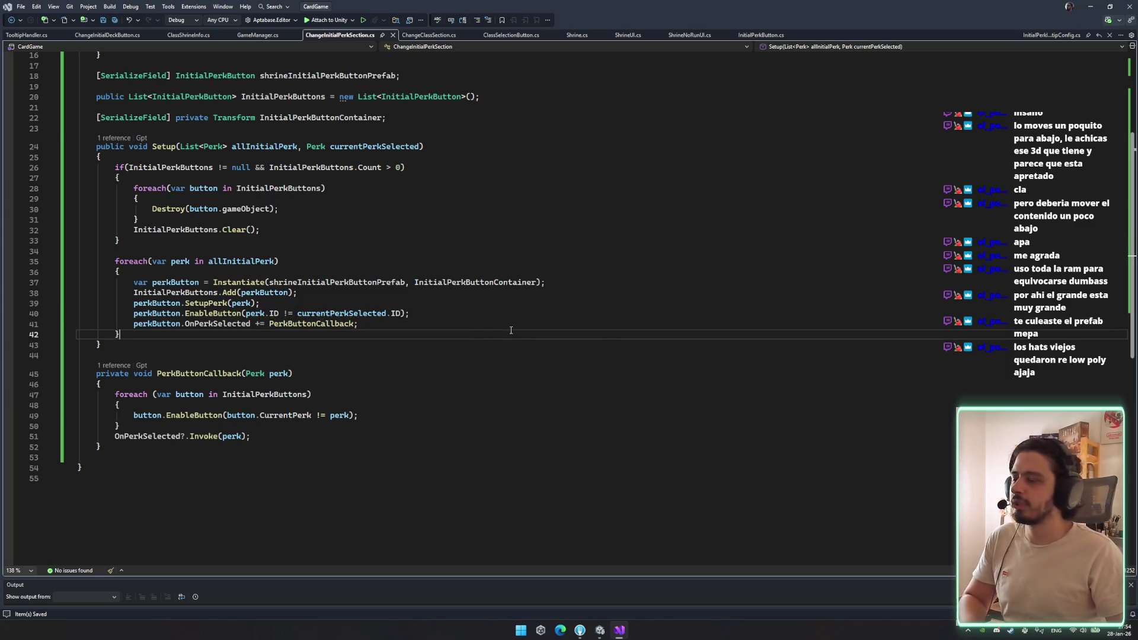
pyautogui.click(692, 385)
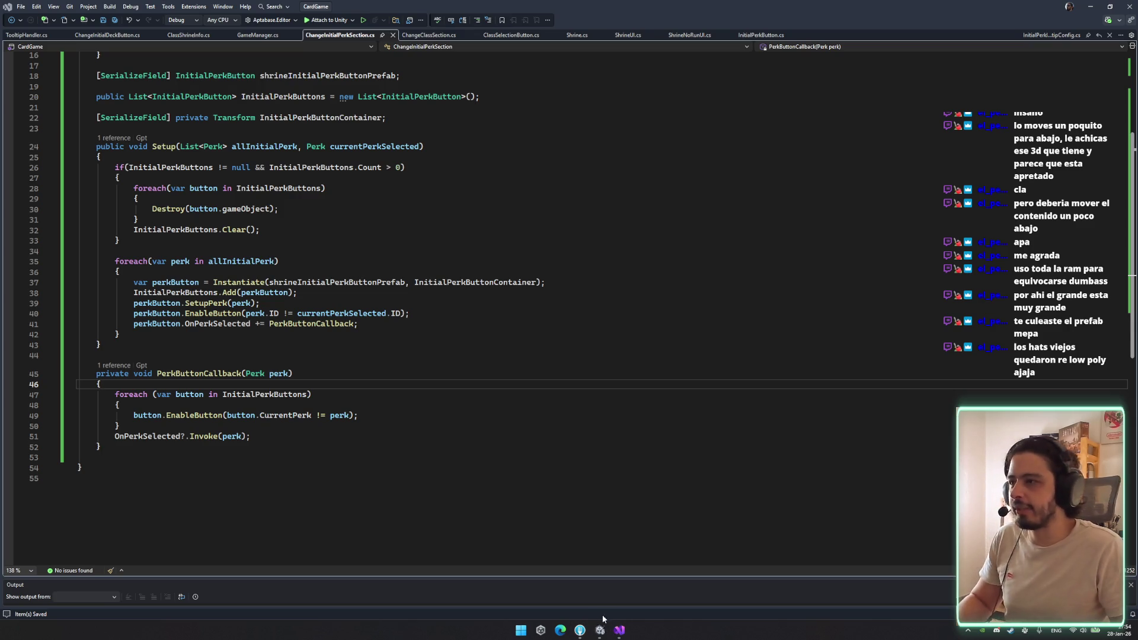
pyautogui.press('Up')
pyautogui.press('Up')
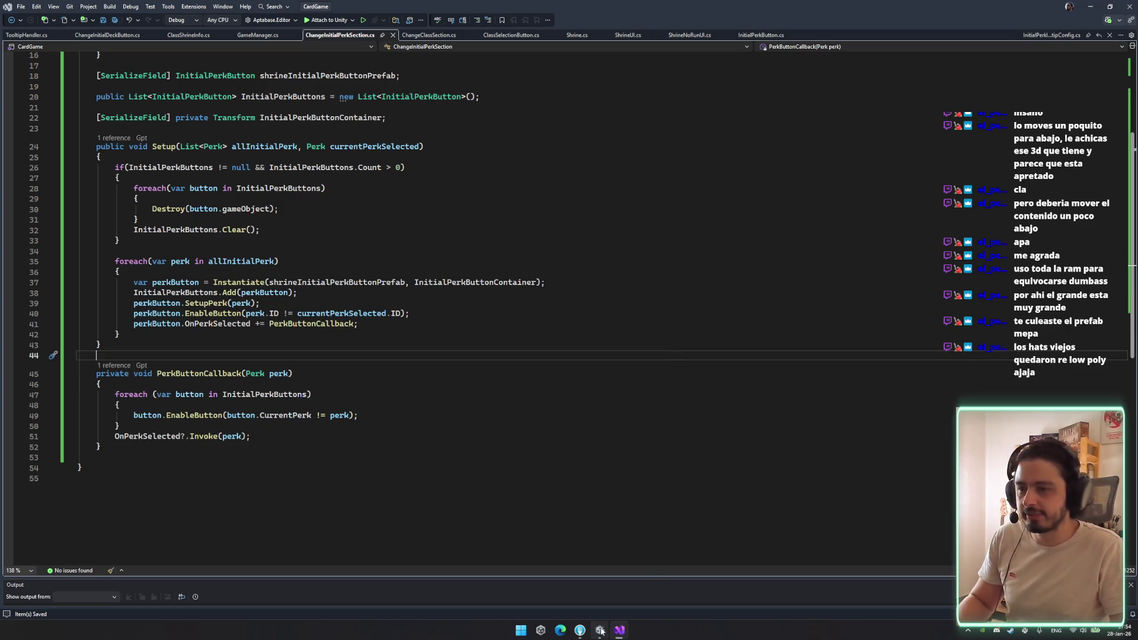
pyautogui.click(600, 631)
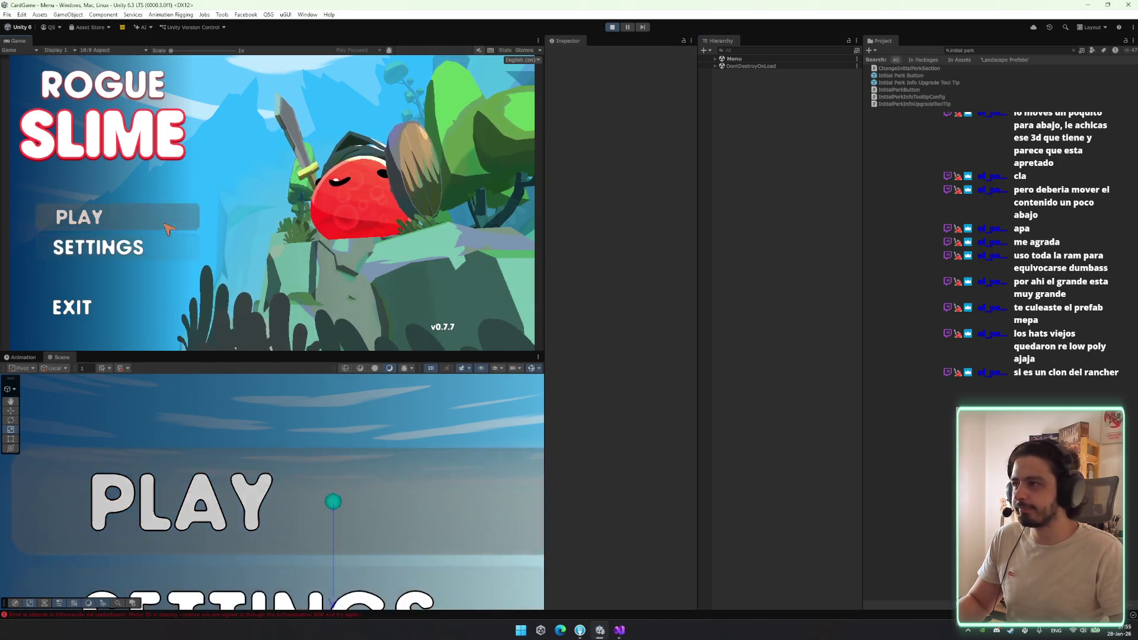
# Start the game, toggle Warrior and Thief ending on Thief, and maximize the Game view
pyautogui.click(127, 218)
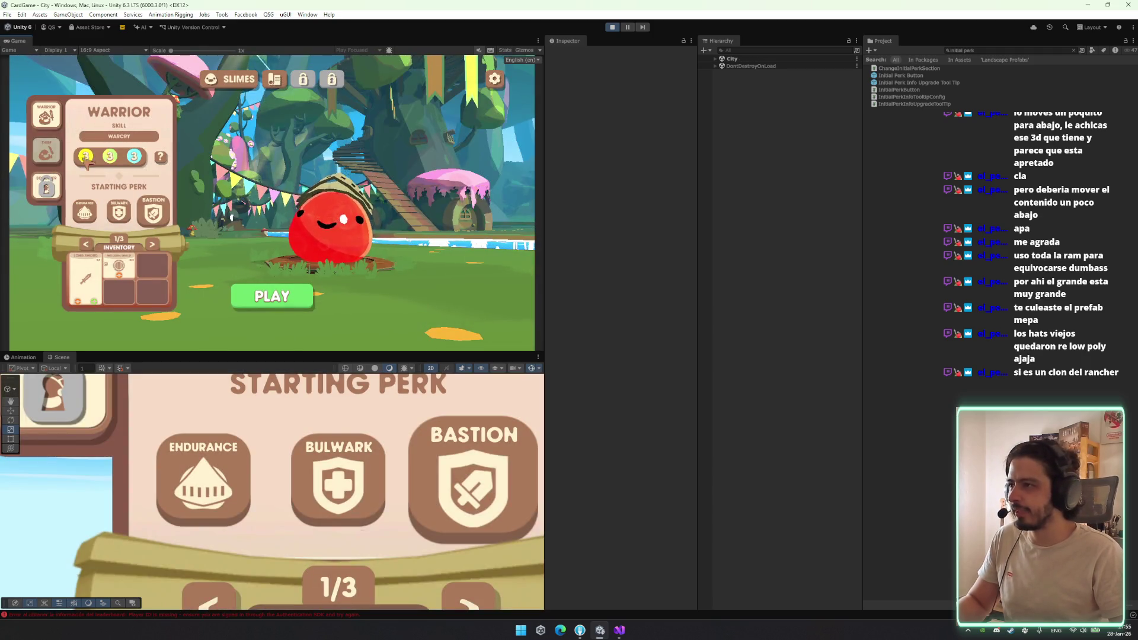
pyautogui.click(45, 149)
pyautogui.click(44, 122)
pyautogui.click(45, 152)
pyautogui.click(45, 118)
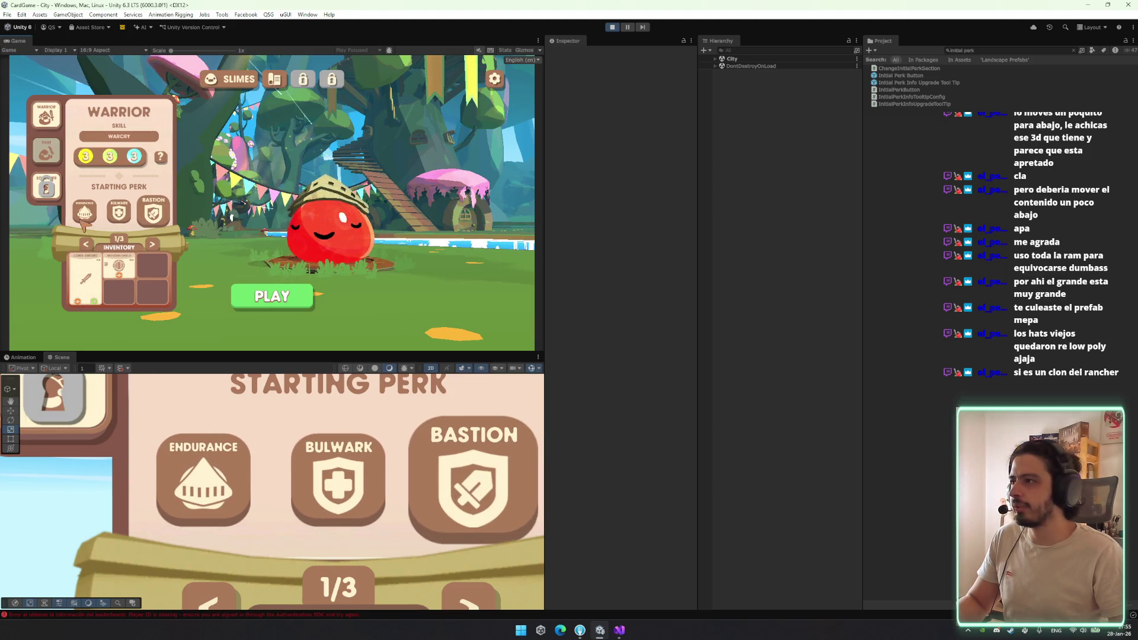
pyautogui.click(46, 151)
pyautogui.click(48, 119)
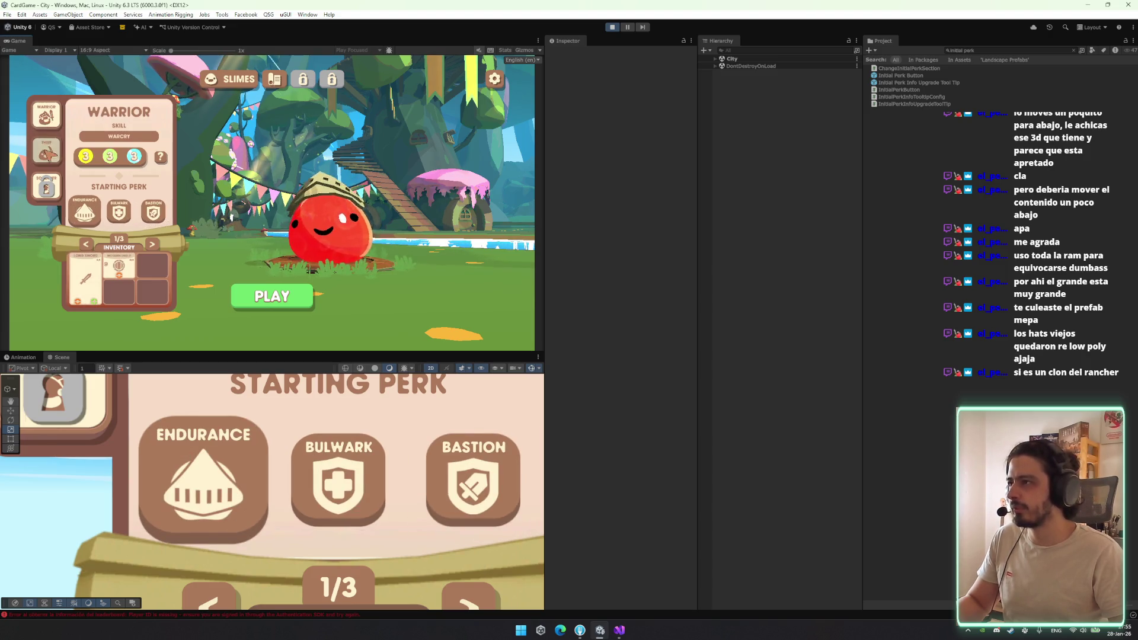
pyautogui.click(46, 152)
pyautogui.rightClick(16, 41)
pyautogui.click(57, 72)
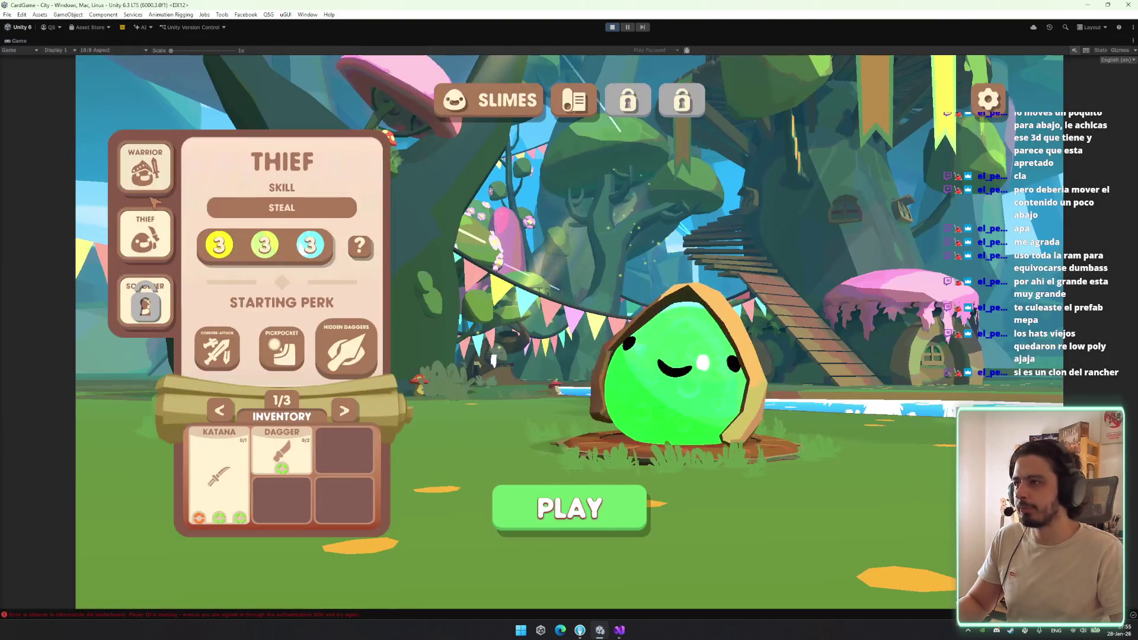
# Switch between the Warrior and Thief classes, ending on Warrior
pyautogui.click(146, 169)
pyautogui.click(137, 229)
pyautogui.click(145, 167)
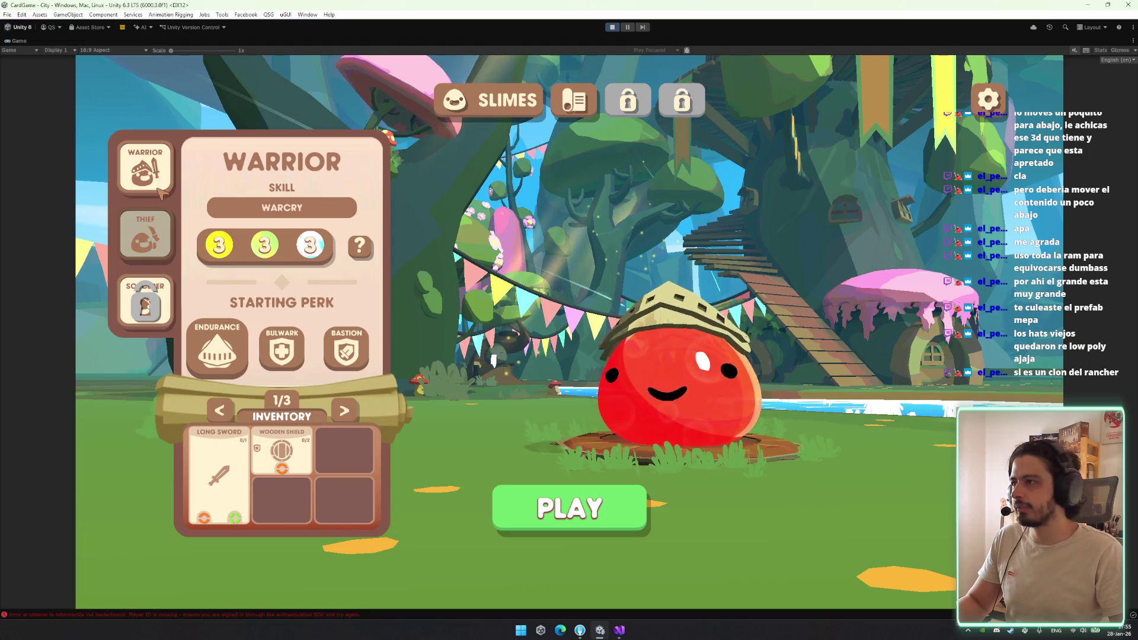
pyautogui.click(156, 230)
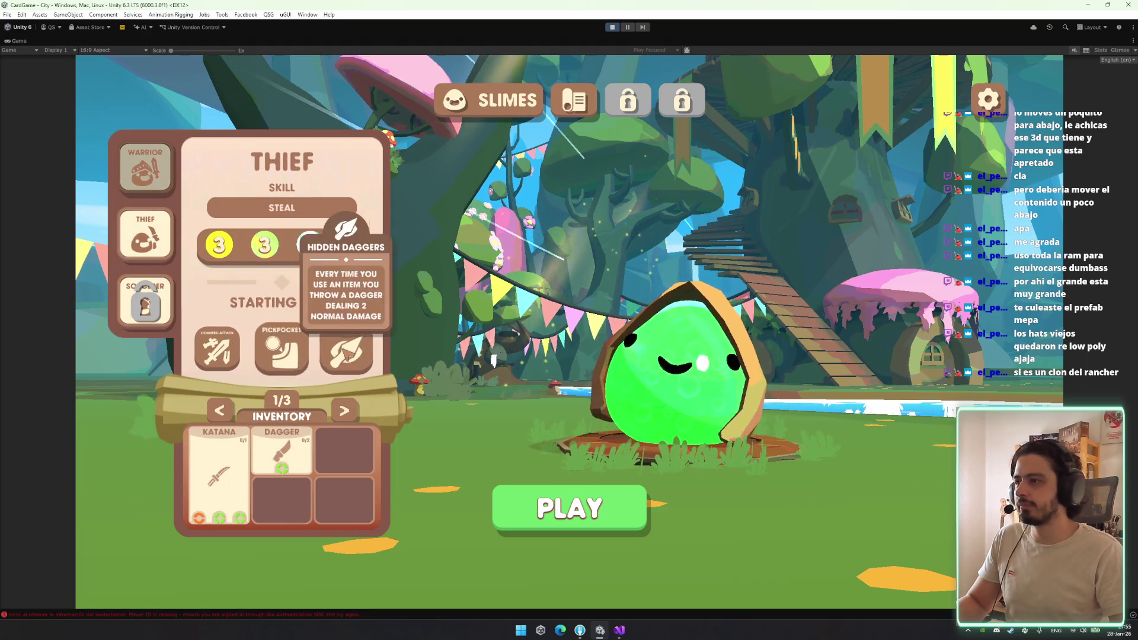
pyautogui.click(159, 171)
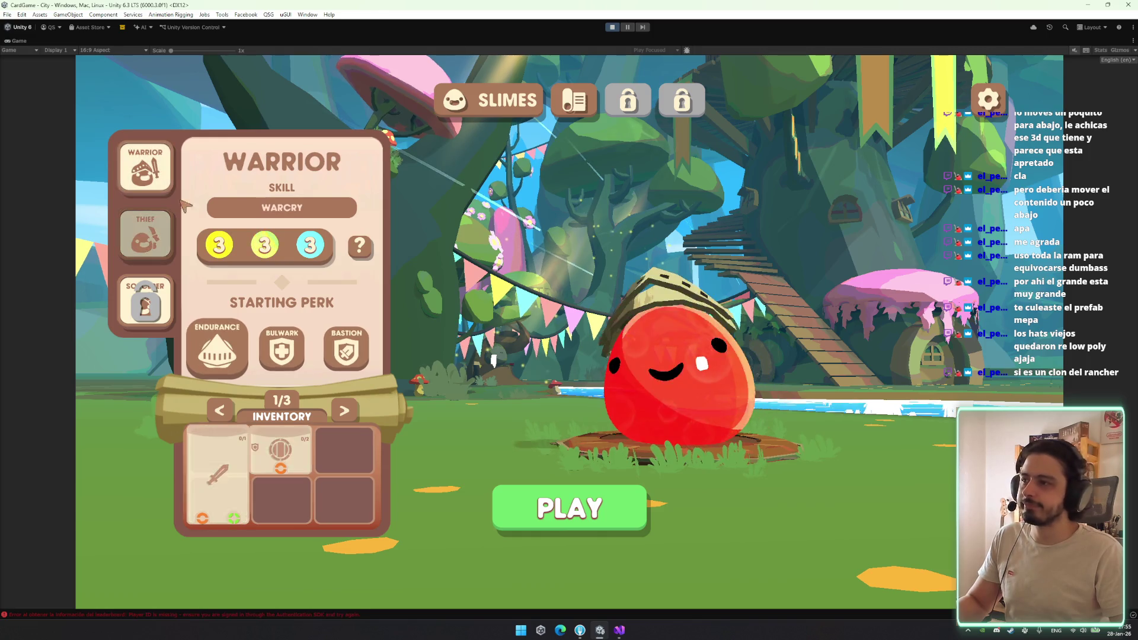
# Check the Warrior perk tooltips, toggle classes again, then go back to Visual Studio
pyautogui.moveTo(284, 350)
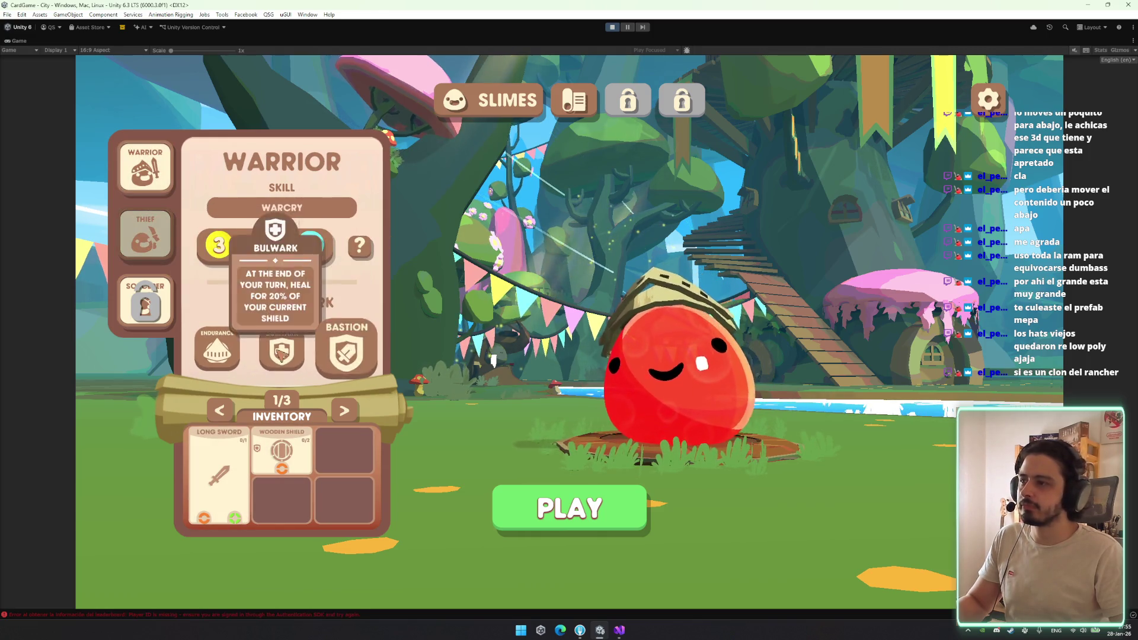
pyautogui.moveTo(239, 344)
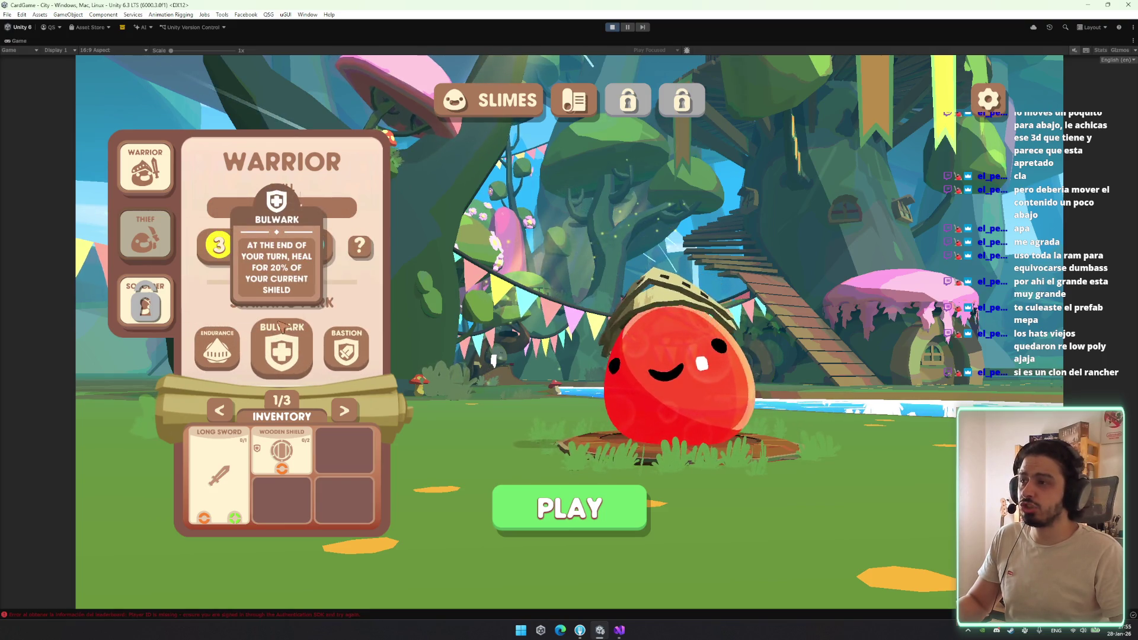
pyautogui.click(155, 240)
pyautogui.click(152, 168)
pyautogui.click(146, 233)
pyautogui.click(149, 178)
pyautogui.click(146, 220)
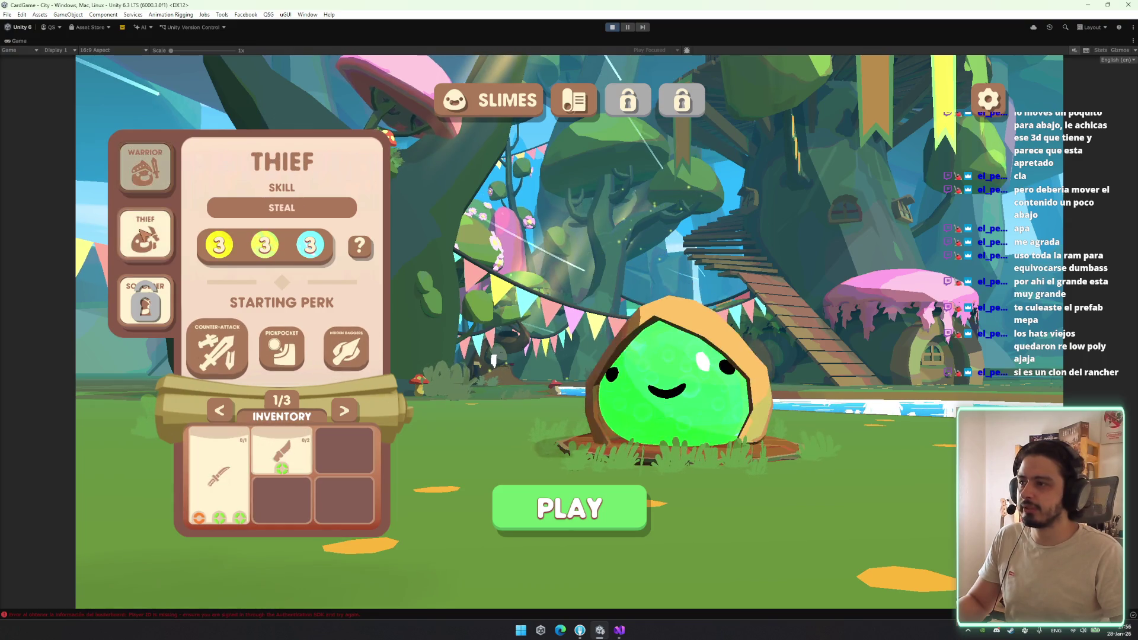
pyautogui.click(153, 189)
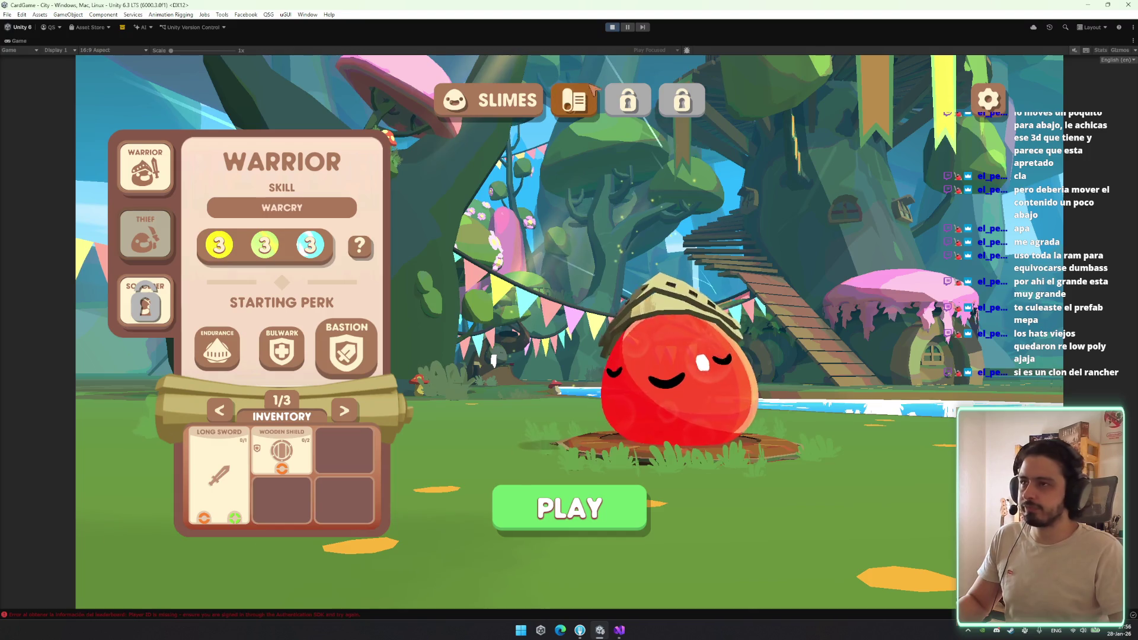
pyautogui.click(629, 628)
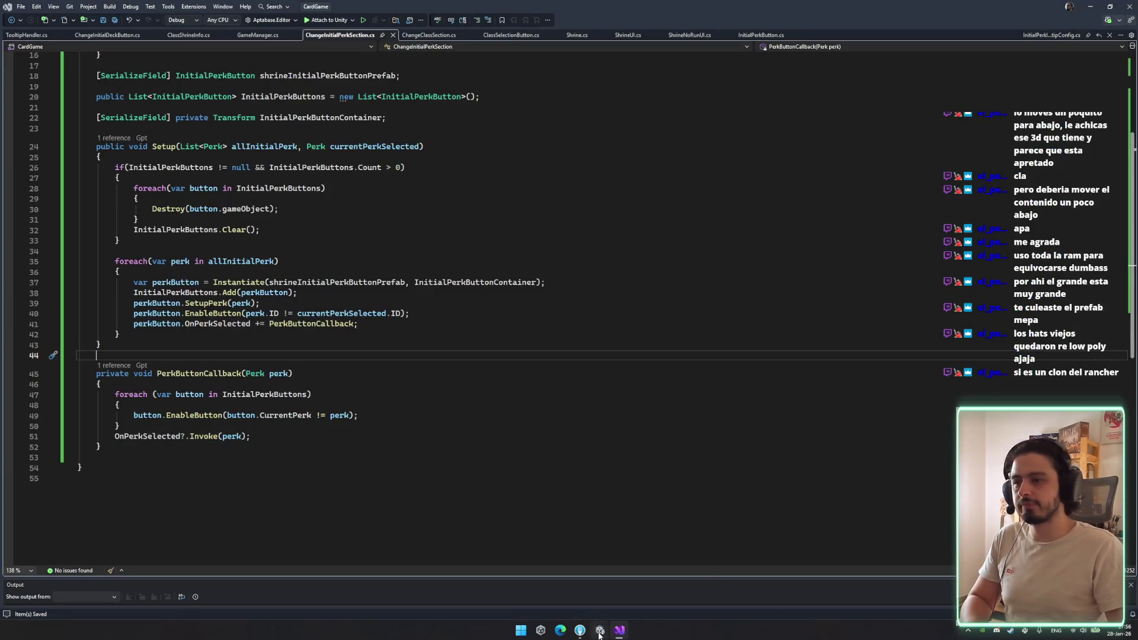
# In the Initial Perk Button prefab, set ButtonView's Rect Transform scale to 0.8 and exit prefab mode
pyautogui.click(600, 630)
pyautogui.click(943, 90)
pyautogui.doubleClick(933, 76)
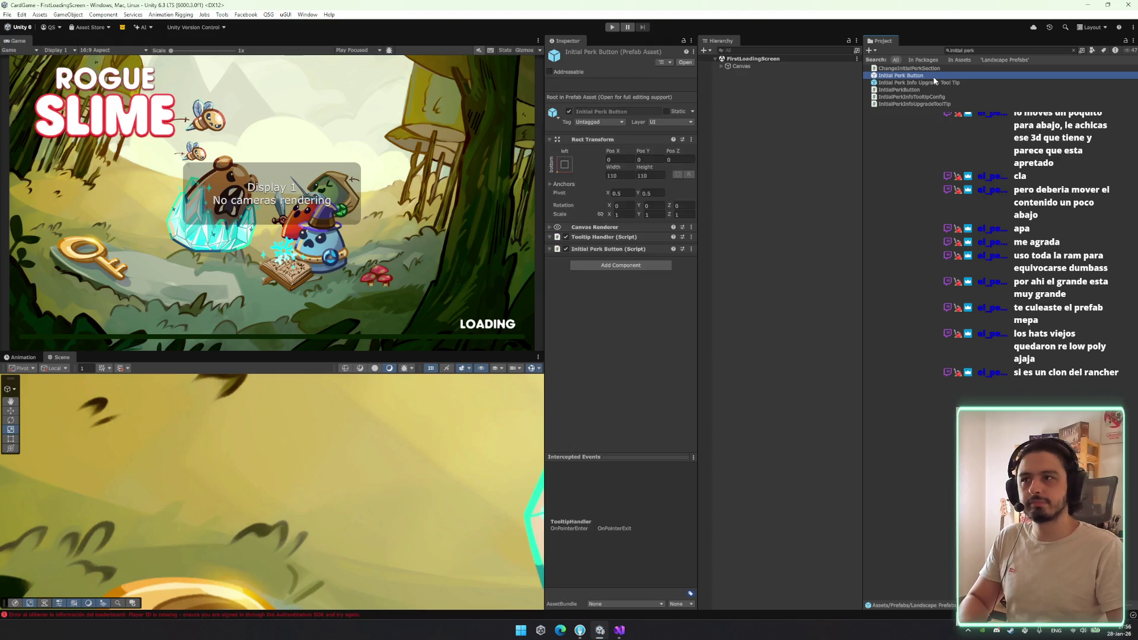
pyautogui.click(759, 84)
pyautogui.click(632, 154)
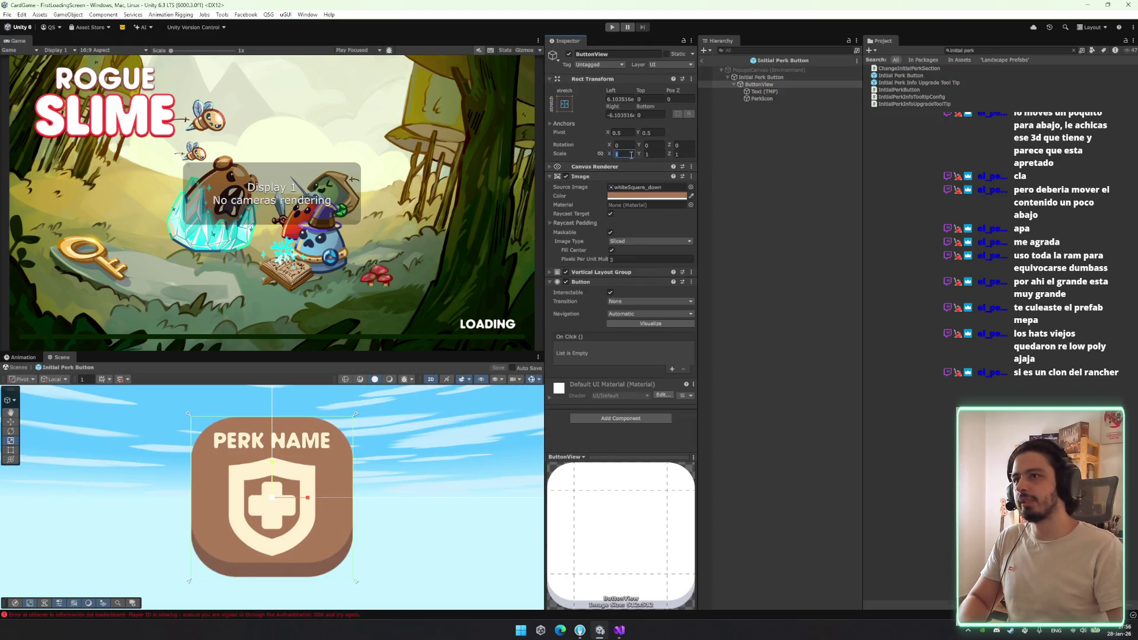
pyautogui.write('08')
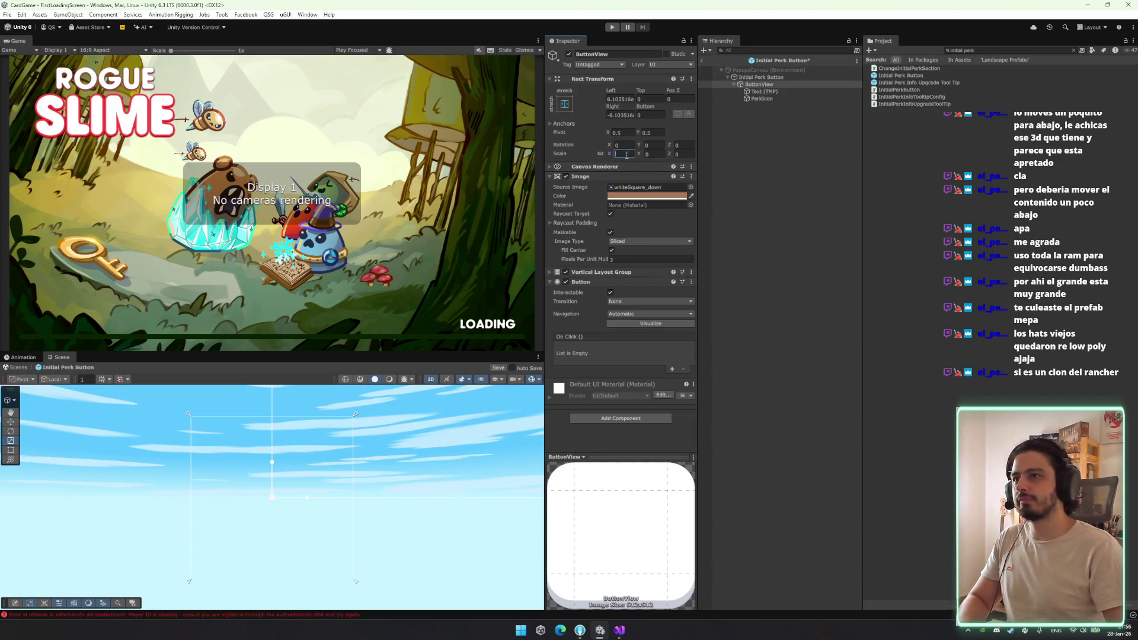
pyautogui.press('BackSpace')
pyautogui.write('.8')
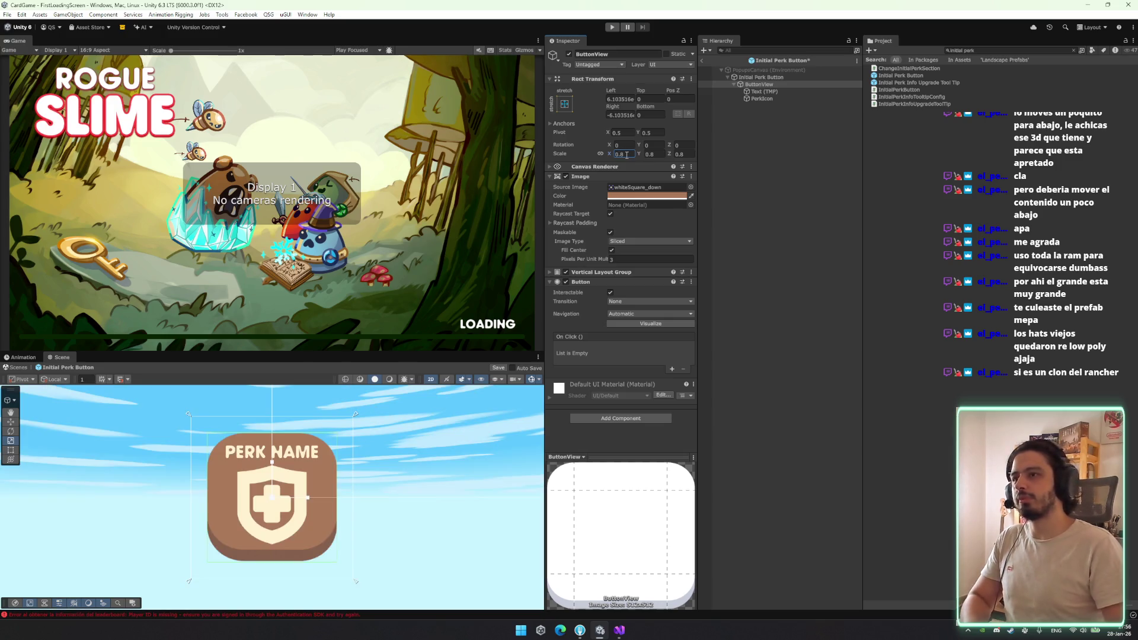
pyautogui.click(775, 166)
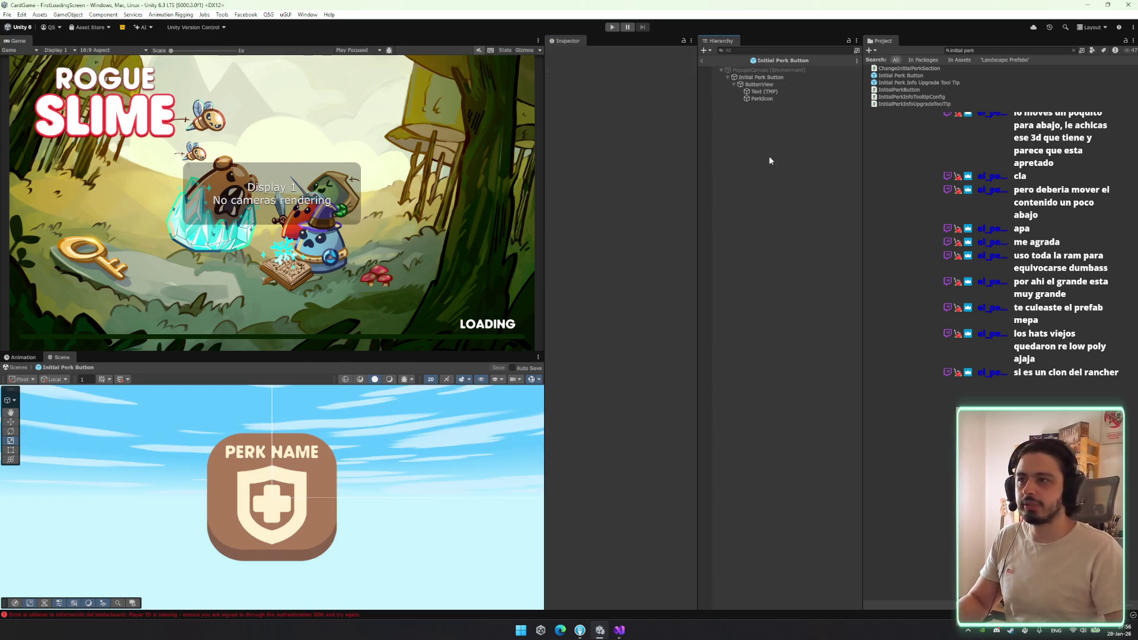
pyautogui.click(703, 61)
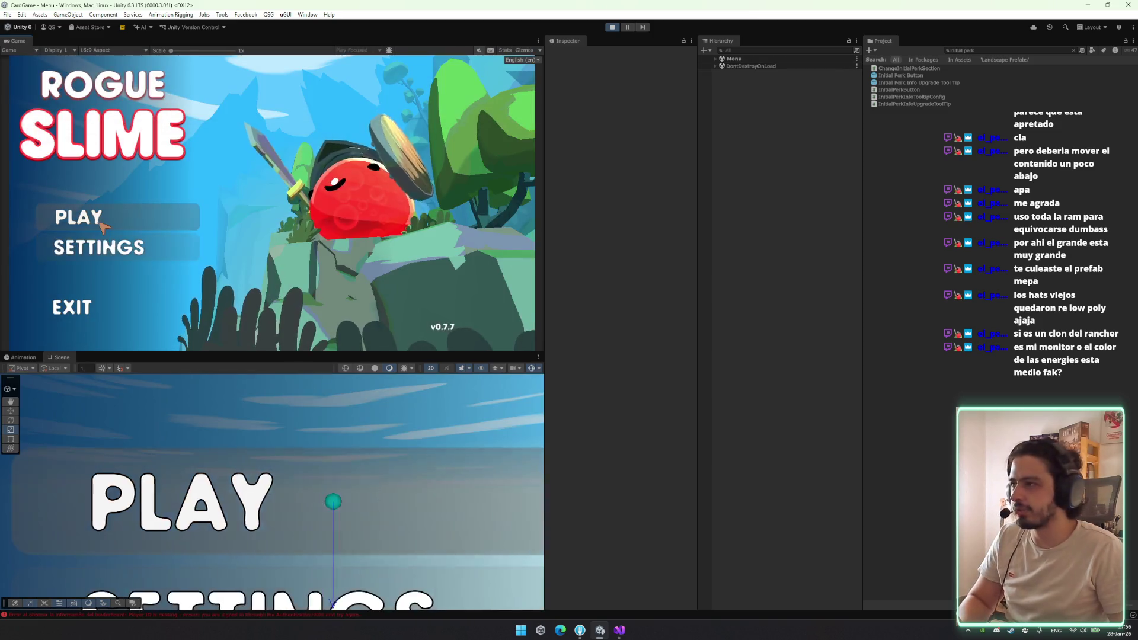
# Start a game from the main menu to reach the Warrior character select
pyautogui.click(100, 222)
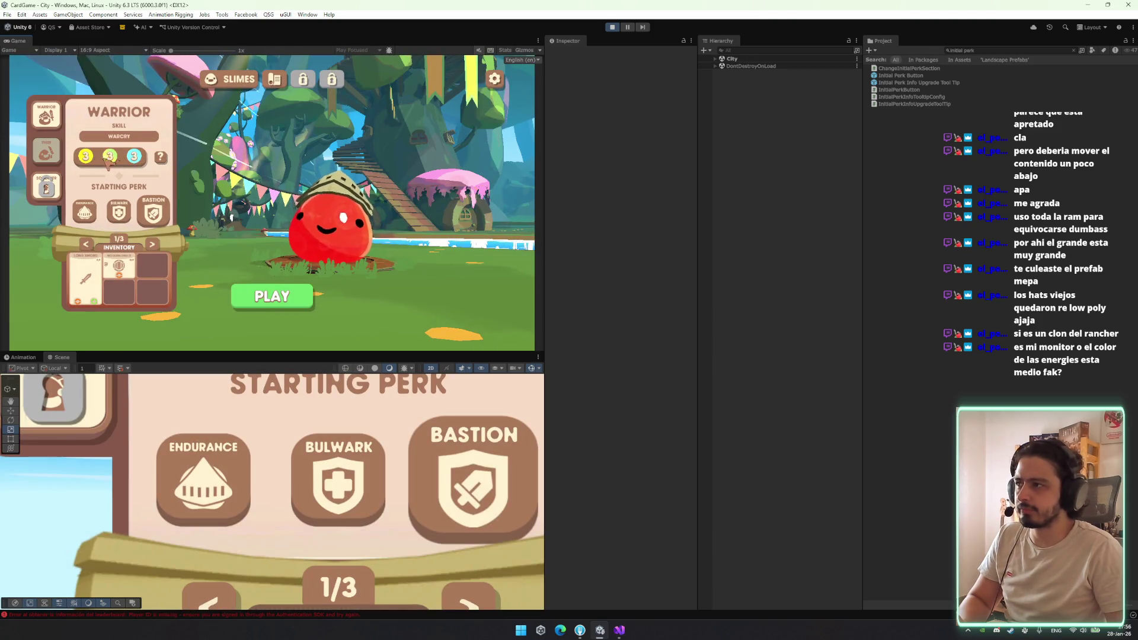
# Search the Hierarchy for energy objects, frame the Green Energy Icon Container, and select Energies
pyautogui.click(756, 49)
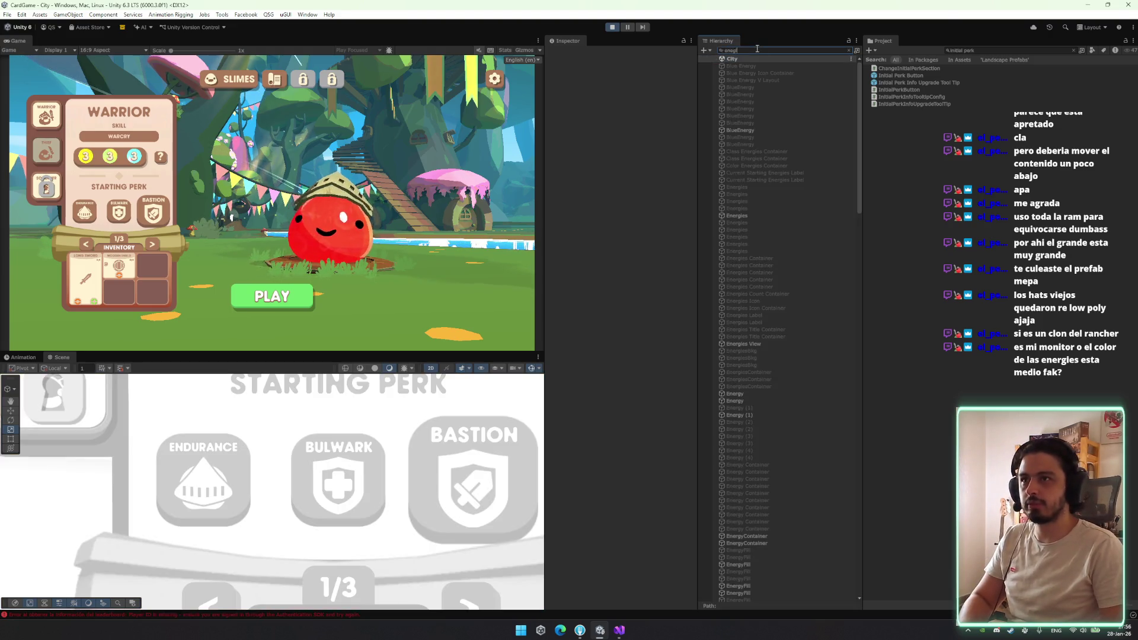
pyautogui.write('es')
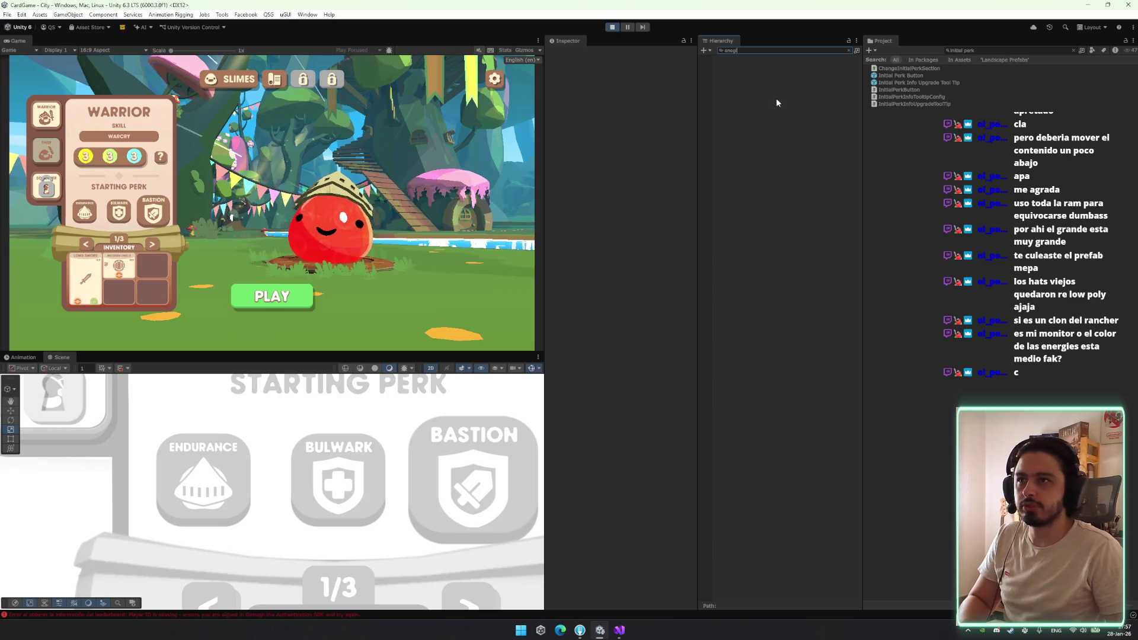
pyautogui.press('BackSpace')
pyautogui.press('BackSpace')
pyautogui.press('BackSpace')
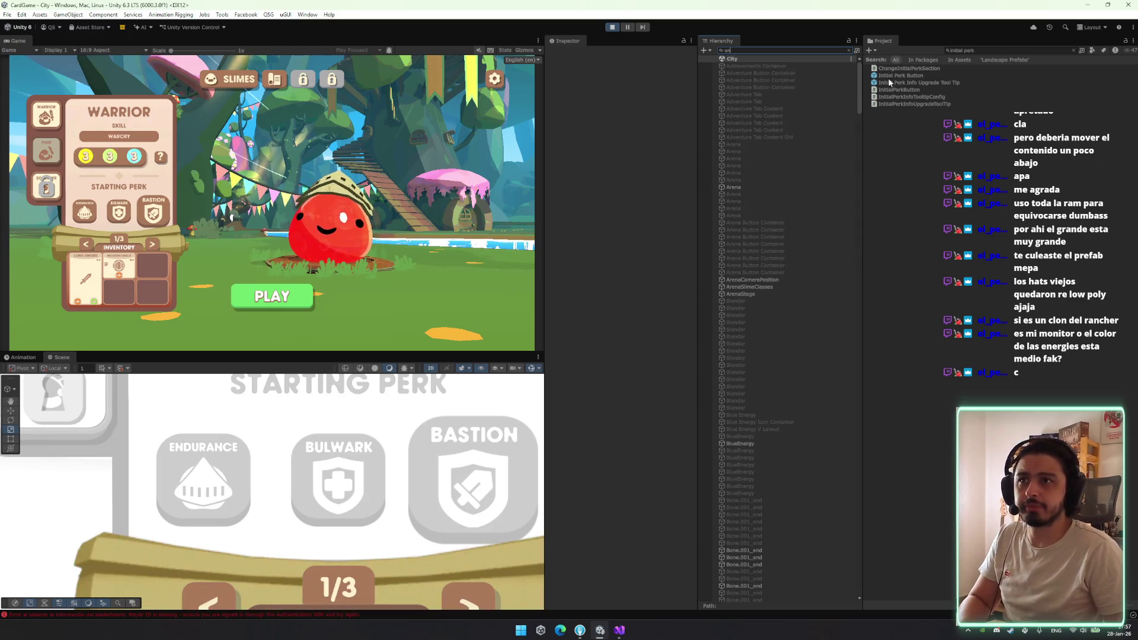
pyautogui.scroll(-15, 796, 580)
pyautogui.scroll(10, 775, 272)
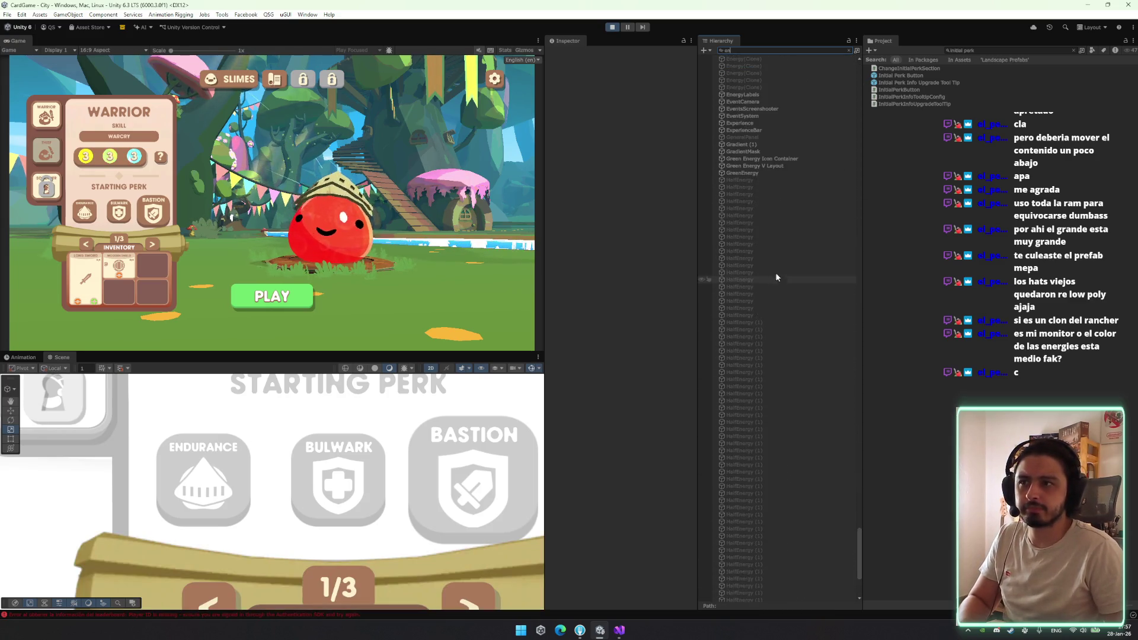
pyautogui.click(765, 212)
pyautogui.press('Escape')
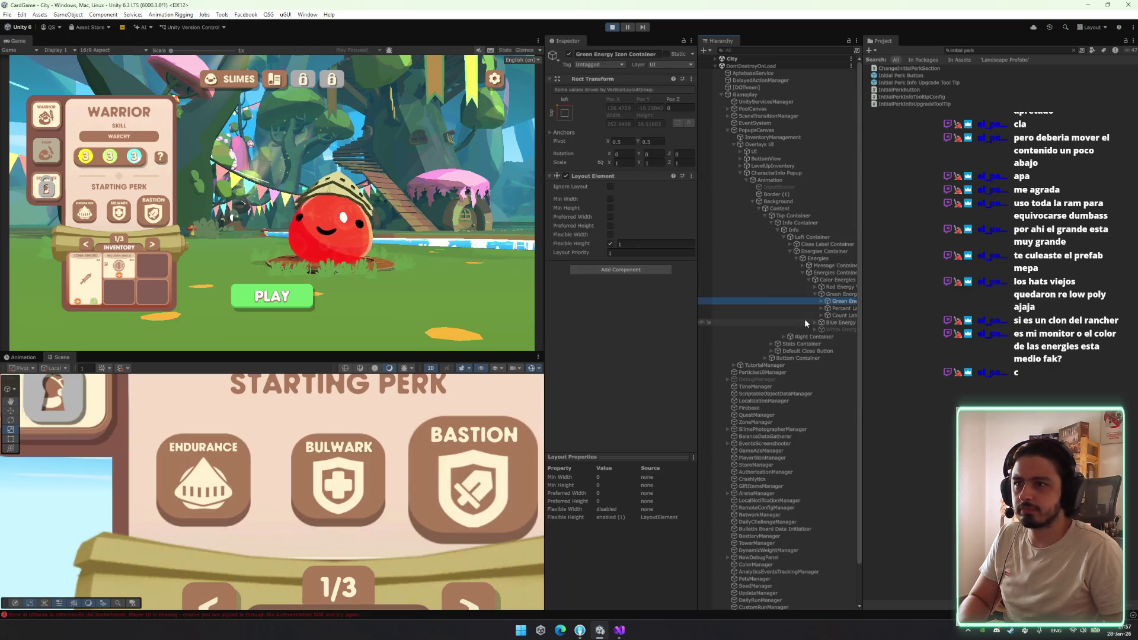
pyautogui.doubleClick(844, 301)
pyautogui.click(826, 252)
pyautogui.click(821, 259)
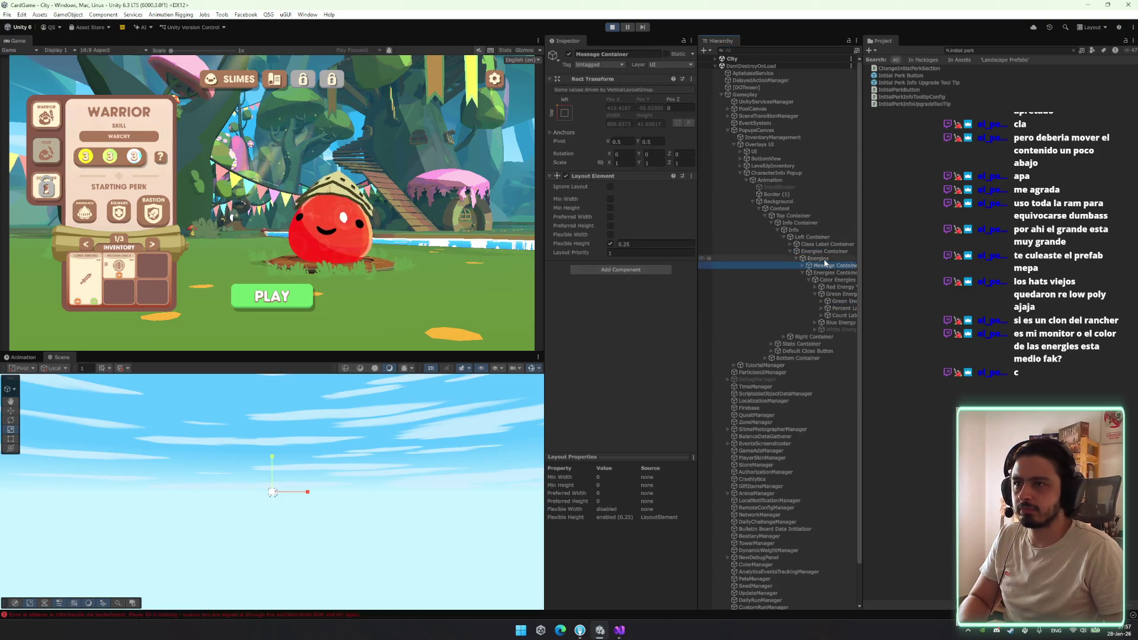
# Find CityShrinePanel Landscape(Clone) and expand it down through Container, Animation and Class Select Container
pyautogui.click(780, 51)
pyautogui.write('shrine')
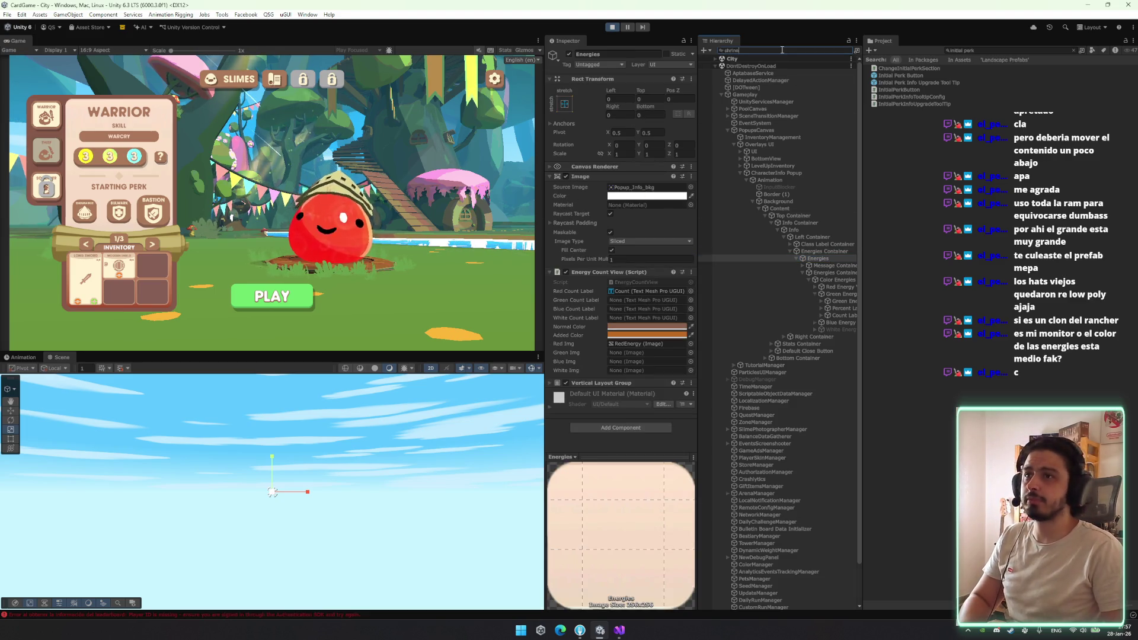
pyautogui.click(767, 63)
pyautogui.press('Escape')
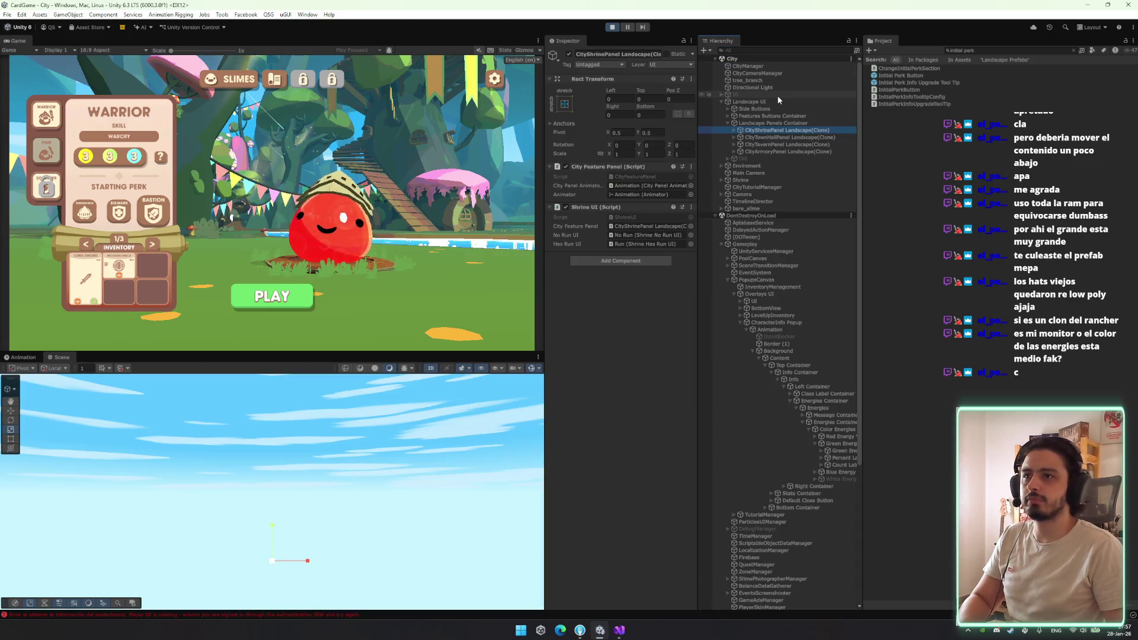
pyautogui.press('Right')
pyautogui.press('Down')
pyautogui.press('Down')
pyautogui.press('Down')
pyautogui.press('Right')
pyautogui.press('Down')
pyautogui.press('Down')
pyautogui.press('Right')
pyautogui.press('Down')
pyautogui.press('Right')
pyautogui.press('Down')
pyautogui.press('Right')
pyautogui.press('Down')
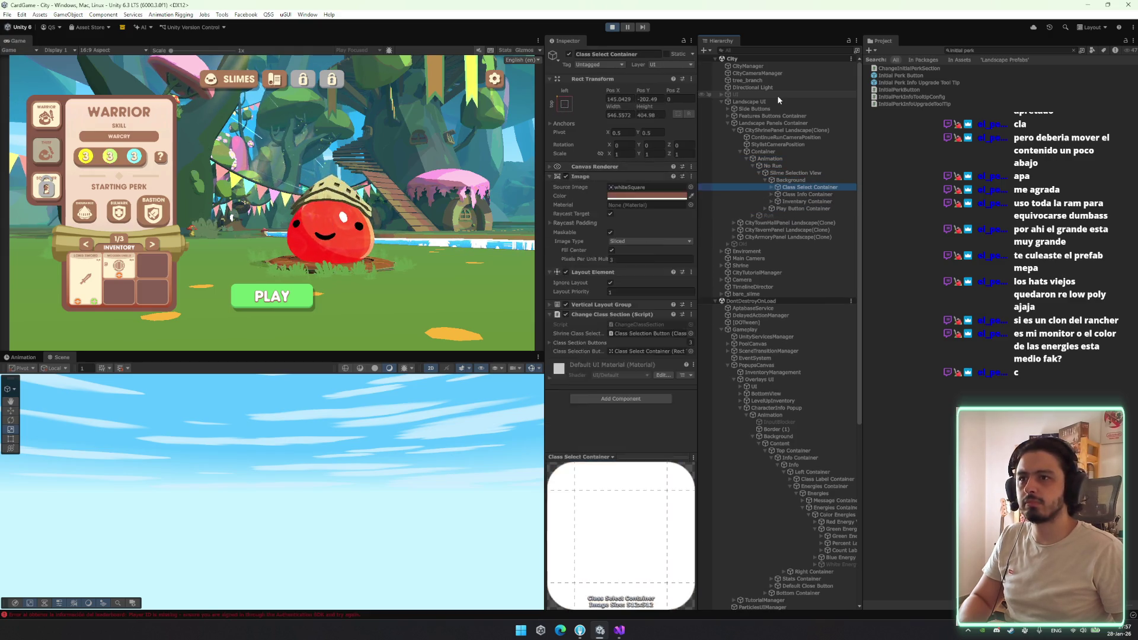
# Expand Class Info Container and StartingEnergies down to Energies View and select RedEnergy
pyautogui.press('Down')
pyautogui.press('Right')
pyautogui.press('Down')
pyautogui.press('Down')
pyautogui.press('Right')
pyautogui.press('Down')
pyautogui.press('Down')
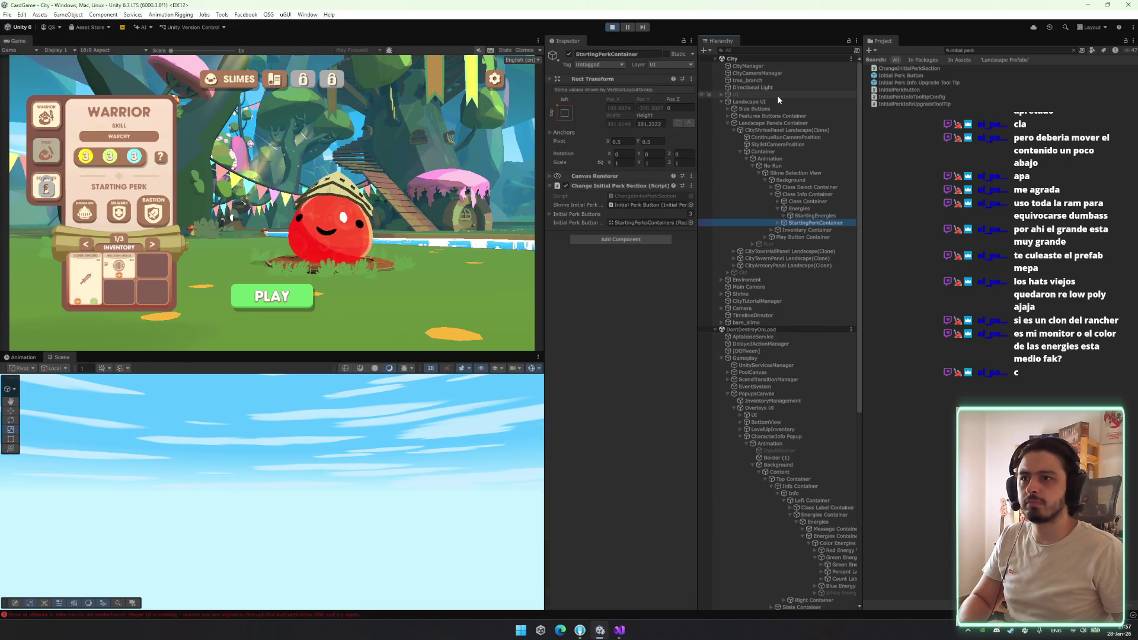
pyautogui.press('Up')
pyautogui.press('Right')
pyautogui.press('Down')
pyautogui.press('Right')
pyautogui.press('Down')
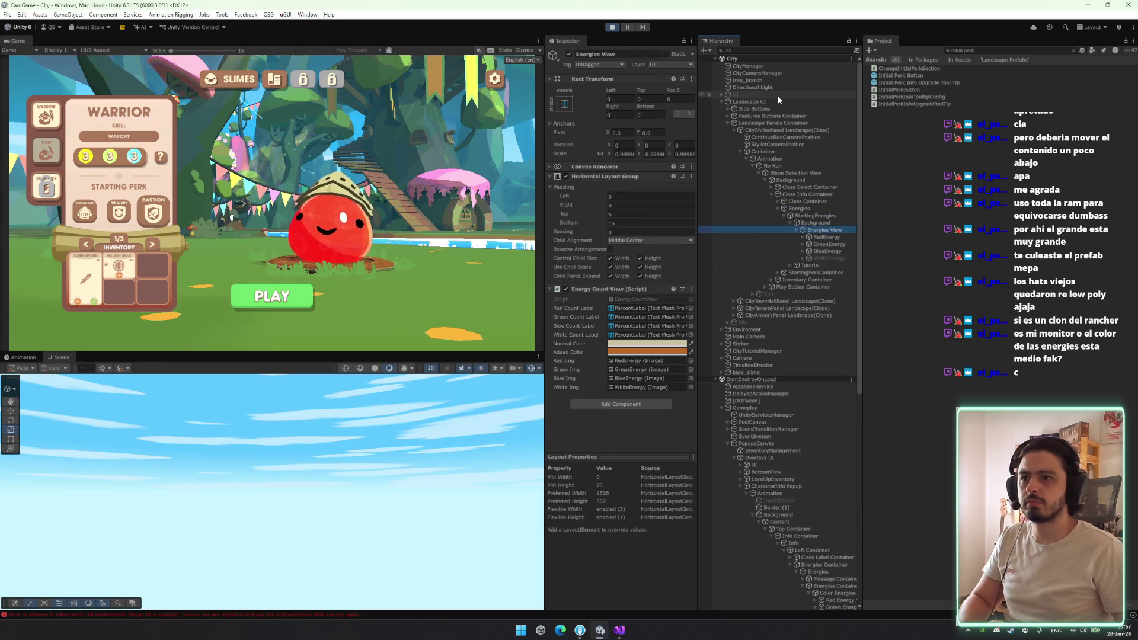
pyautogui.press('Down')
pyautogui.press('f')
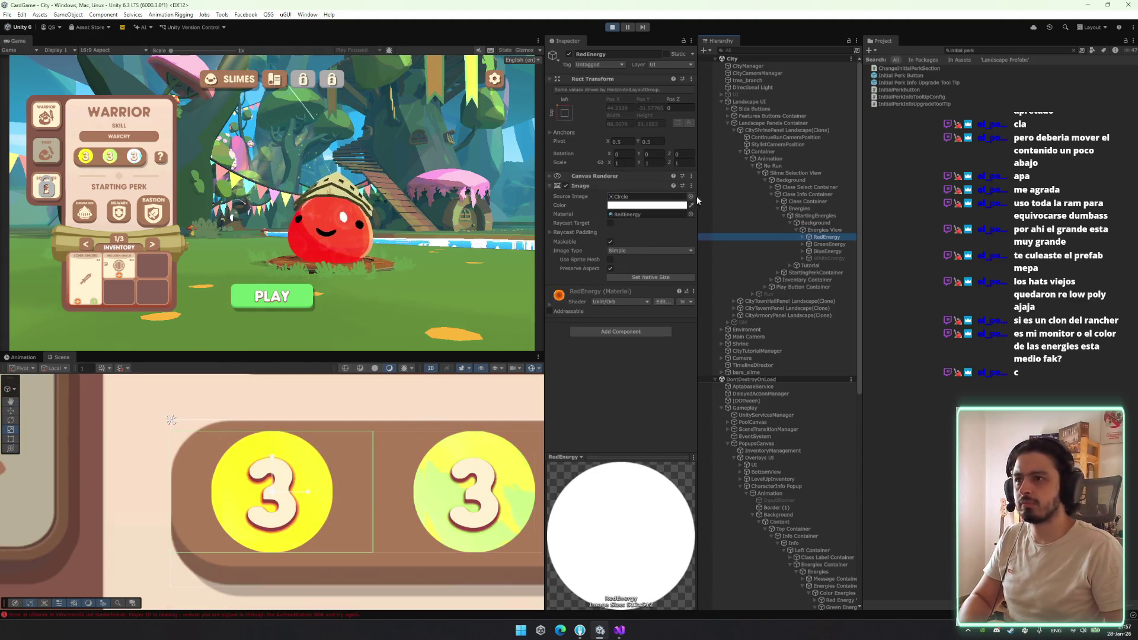
# Preview several sprites on the red orb, such as coin_icon, CircleGradient, Claw_grab_icon and Absorb_icon
pyautogui.click(690, 197)
pyautogui.click(729, 257)
pyautogui.click(733, 320)
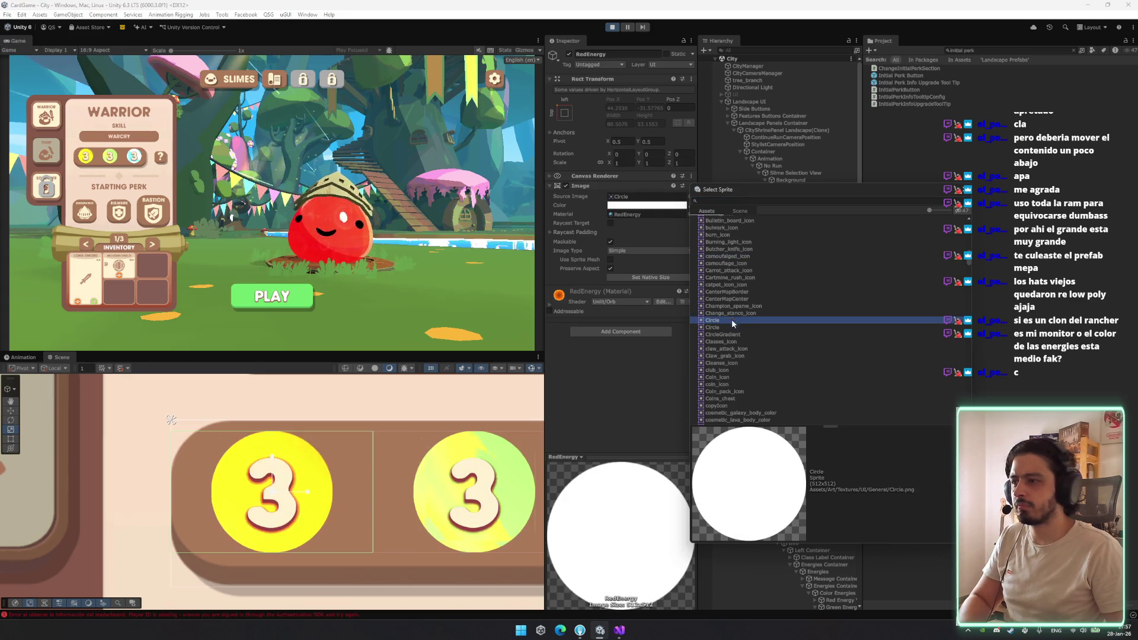
pyautogui.click(736, 356)
pyautogui.click(741, 384)
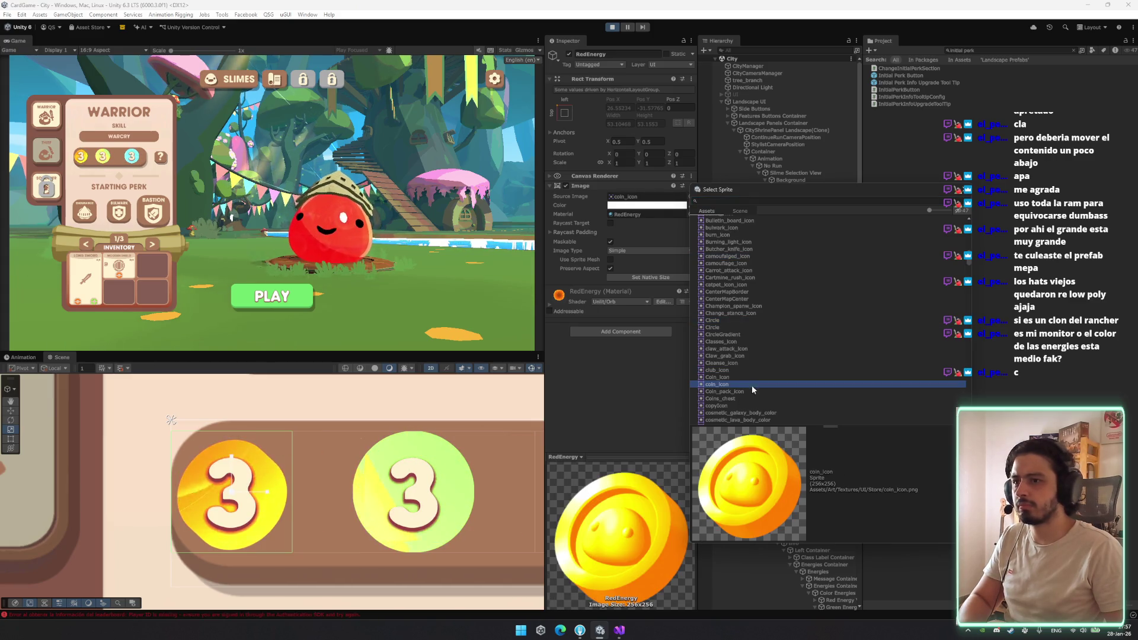
pyautogui.click(749, 377)
pyautogui.click(746, 356)
pyautogui.click(742, 334)
pyautogui.click(744, 356)
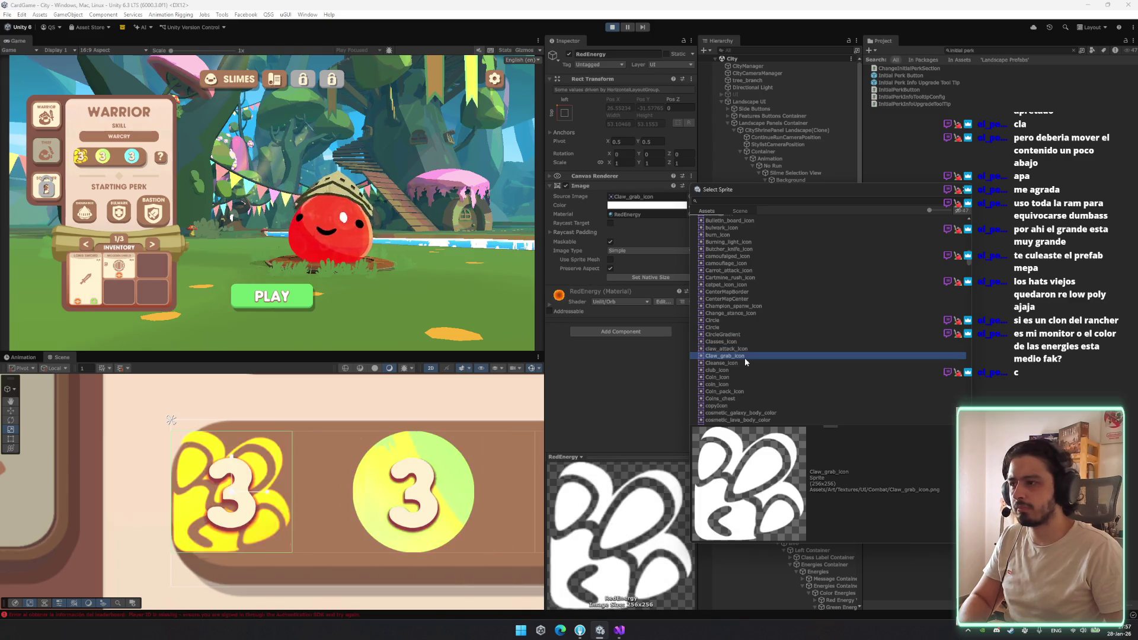
pyautogui.moveTo(966, 266); pyautogui.dragTo(966, 219)
pyautogui.click(808, 226)
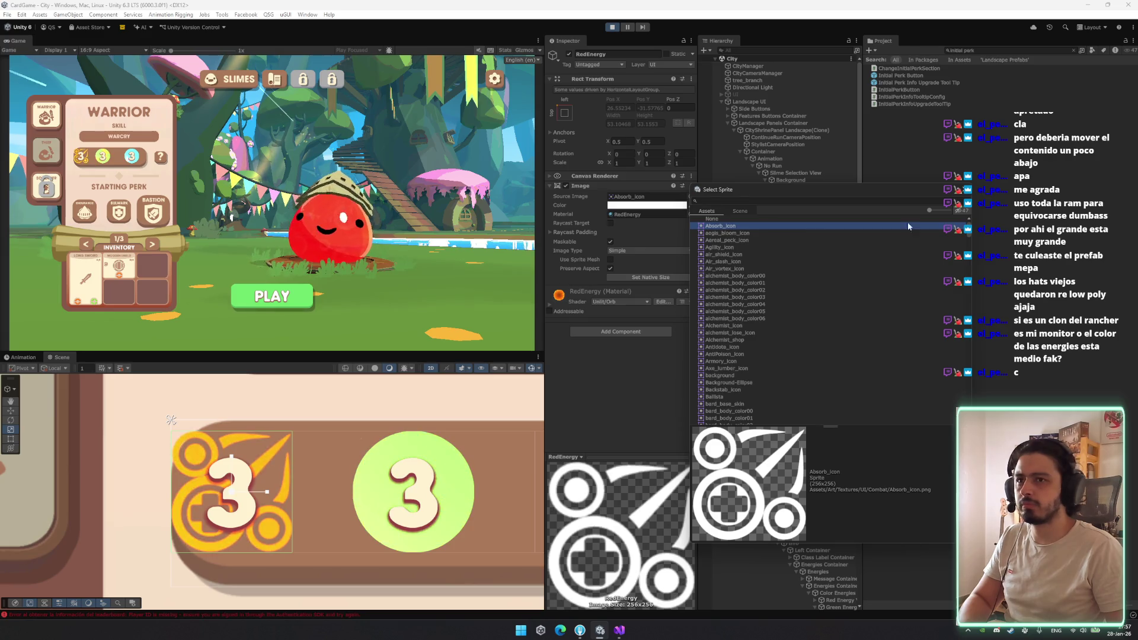
# Search the sprite picker for 'non' and set RedEnergy's Source Image to None
pyautogui.click(646, 196)
pyautogui.click(691, 196)
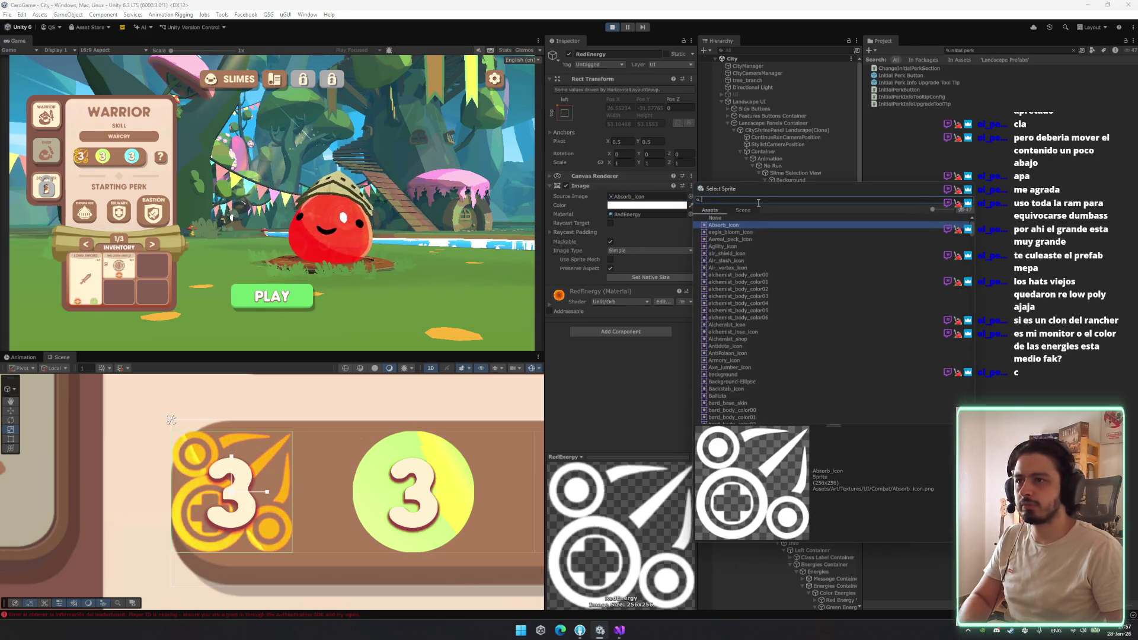
pyautogui.write('non')
pyautogui.click(735, 231)
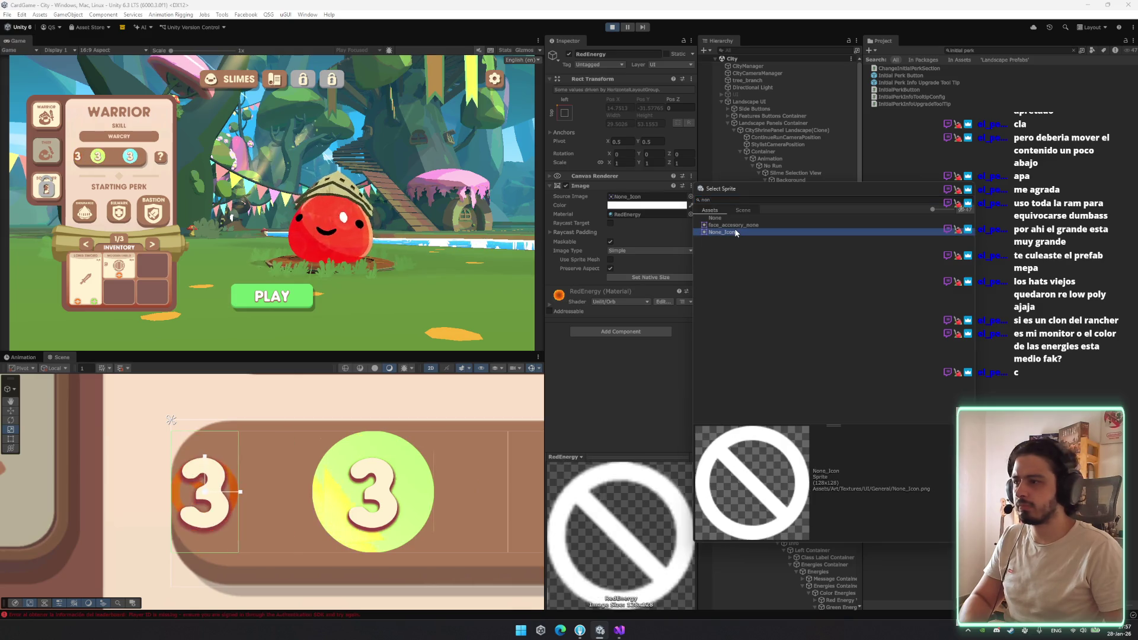
pyautogui.click(734, 218)
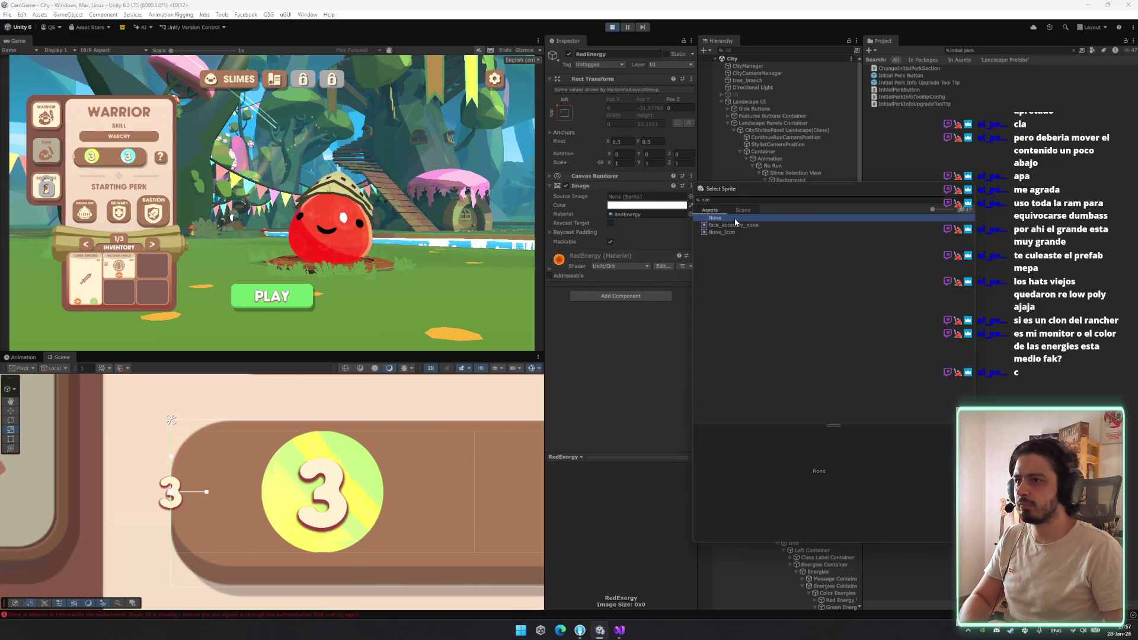
pyautogui.doubleClick(735, 218)
pyautogui.click(620, 295)
pyautogui.write('loa')
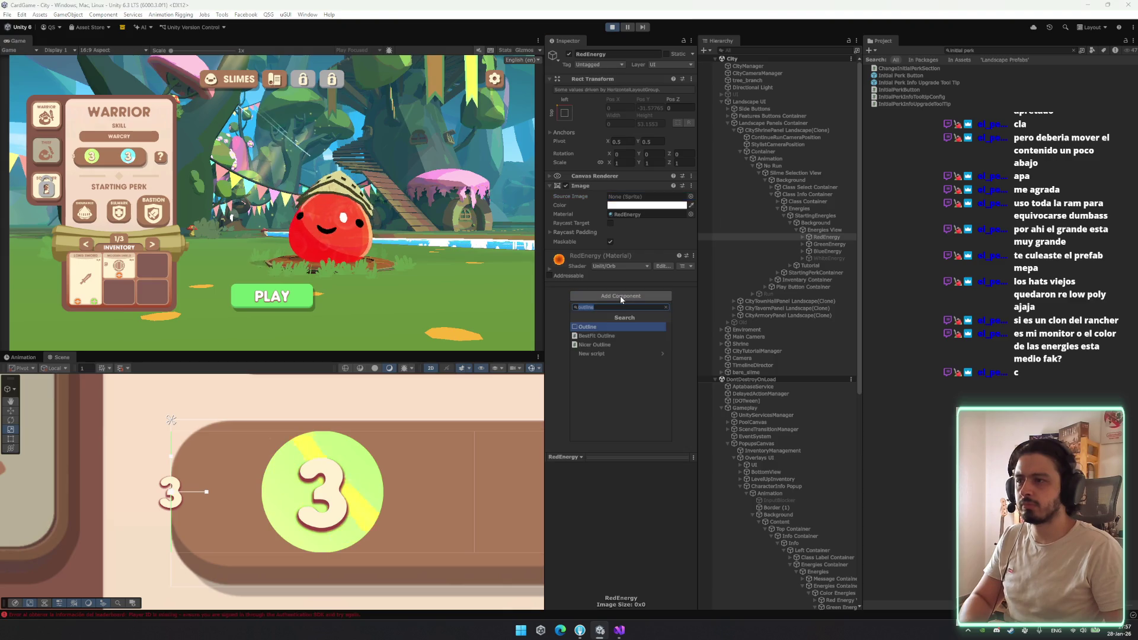
# Add a Layout Element to RedEnergy with preferred width and height 53.1553
pyautogui.press('BackSpace')
pyautogui.press('BackSpace')
pyautogui.write('a')
pyautogui.press('Down')
pyautogui.press('Down')
pyautogui.press('Return')
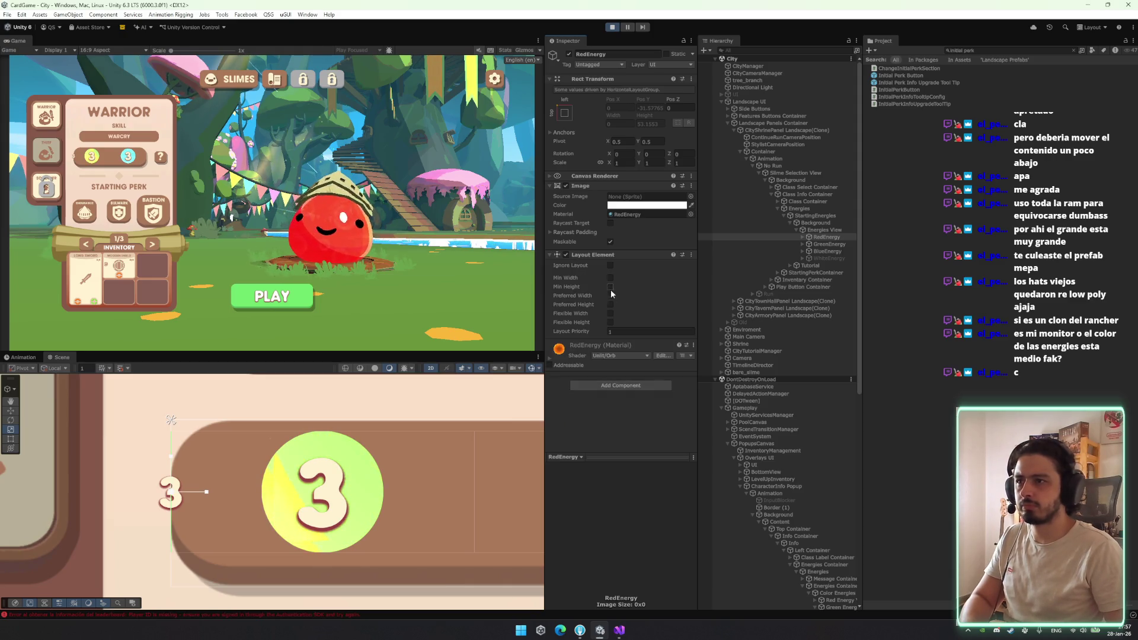
pyautogui.click(610, 295)
pyautogui.click(610, 304)
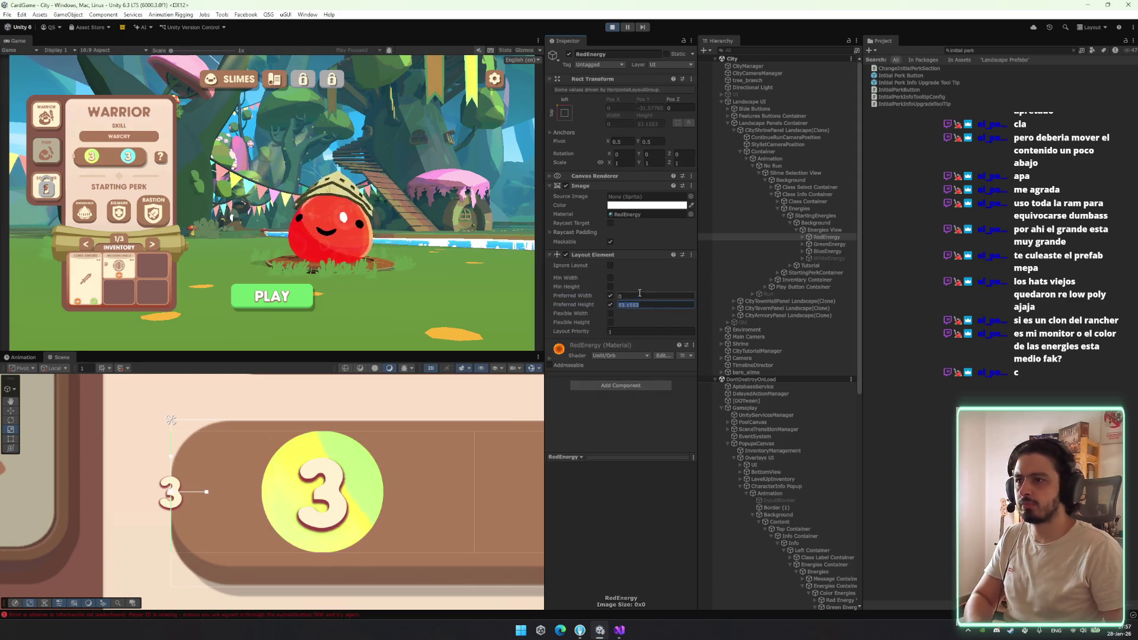
pyautogui.write('53.1553')
pyautogui.press('Return')
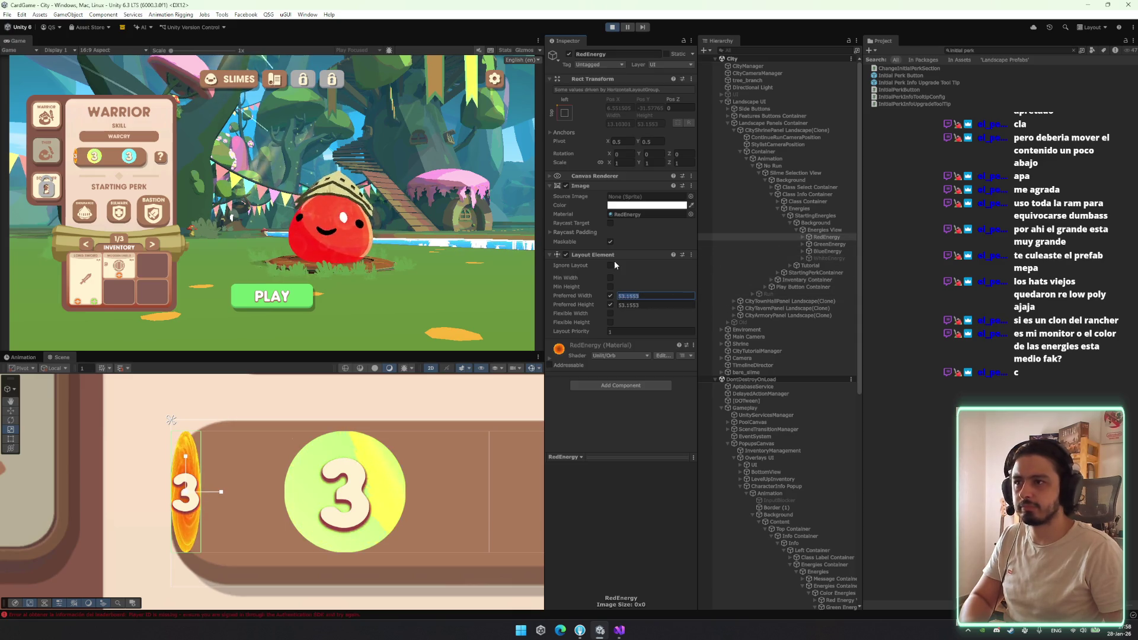
# Copy that Layout Element onto the other energy orbs and clear their source sprites
pyautogui.rightClick(617, 256)
pyautogui.click(654, 324)
pyautogui.click(820, 257)
pyautogui.keyDown('shift'); pyautogui.click(827, 244); pyautogui.keyUp('shift')
pyautogui.rightClick(580, 187)
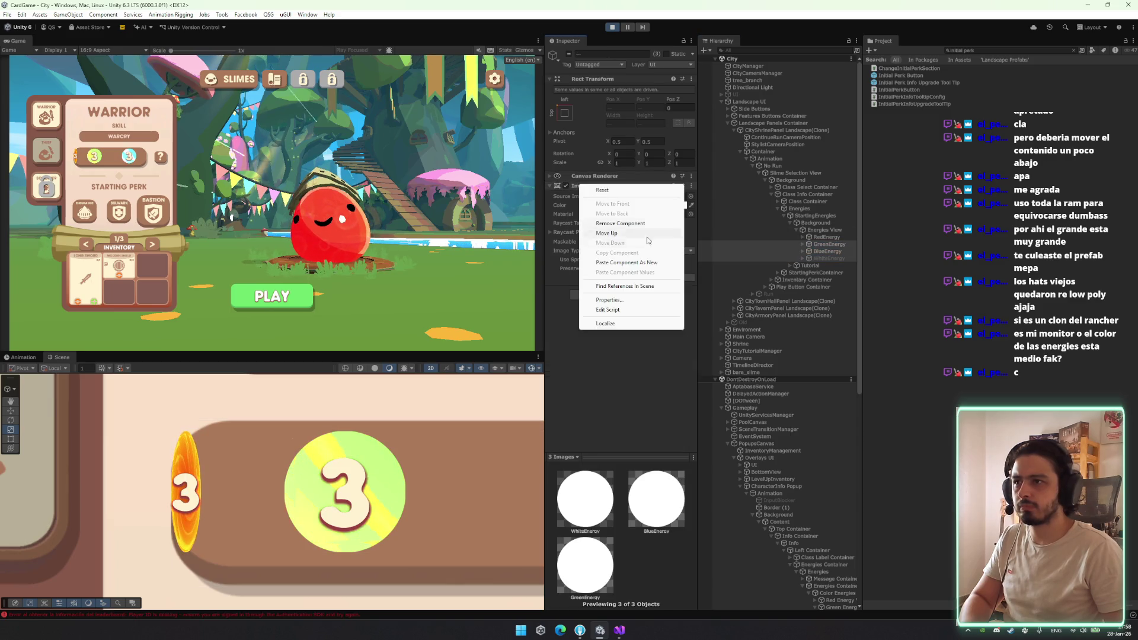
pyautogui.click(630, 263)
pyautogui.click(690, 197)
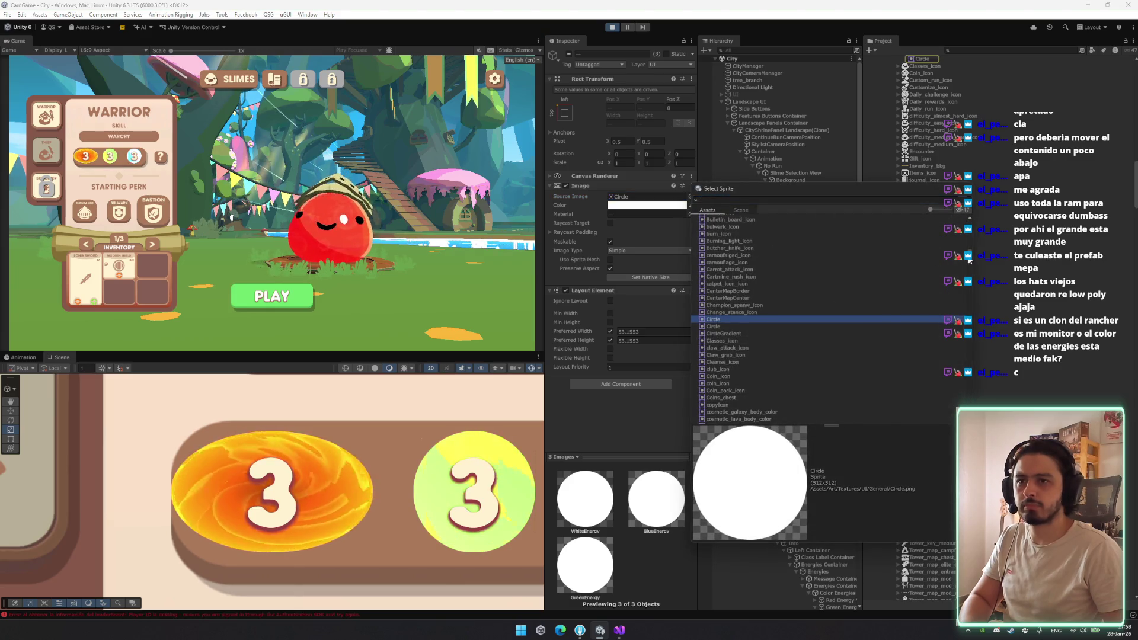
pyautogui.scroll(5, 783, 229)
pyautogui.doubleClick(768, 219)
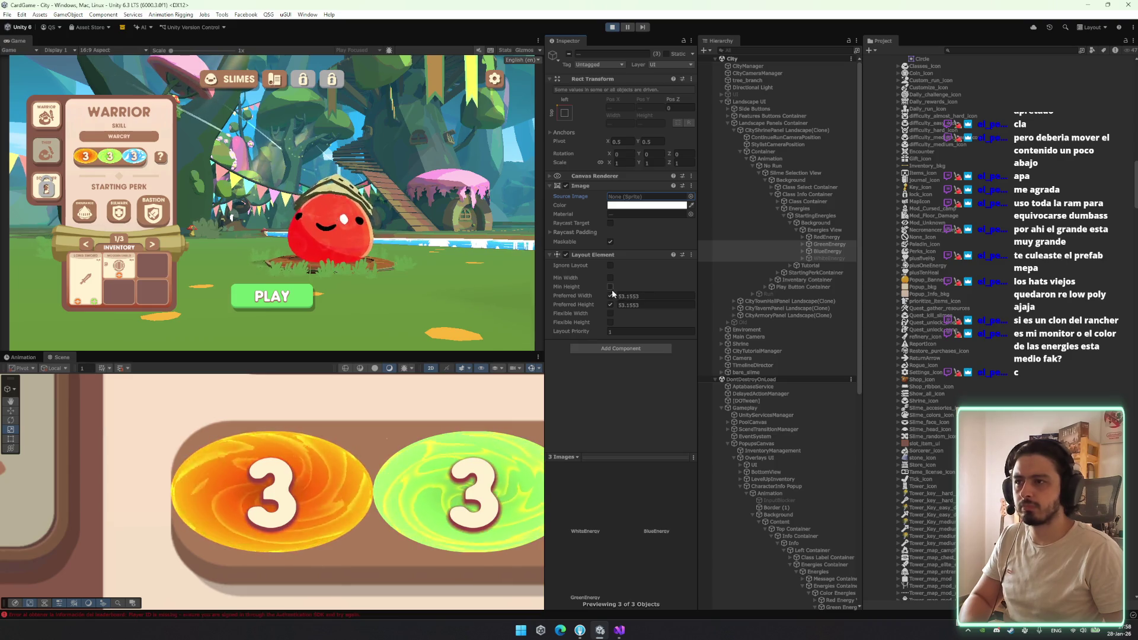
# Review the energy objects and uncheck Control Child Size Height on Energies View
pyautogui.click(827, 243)
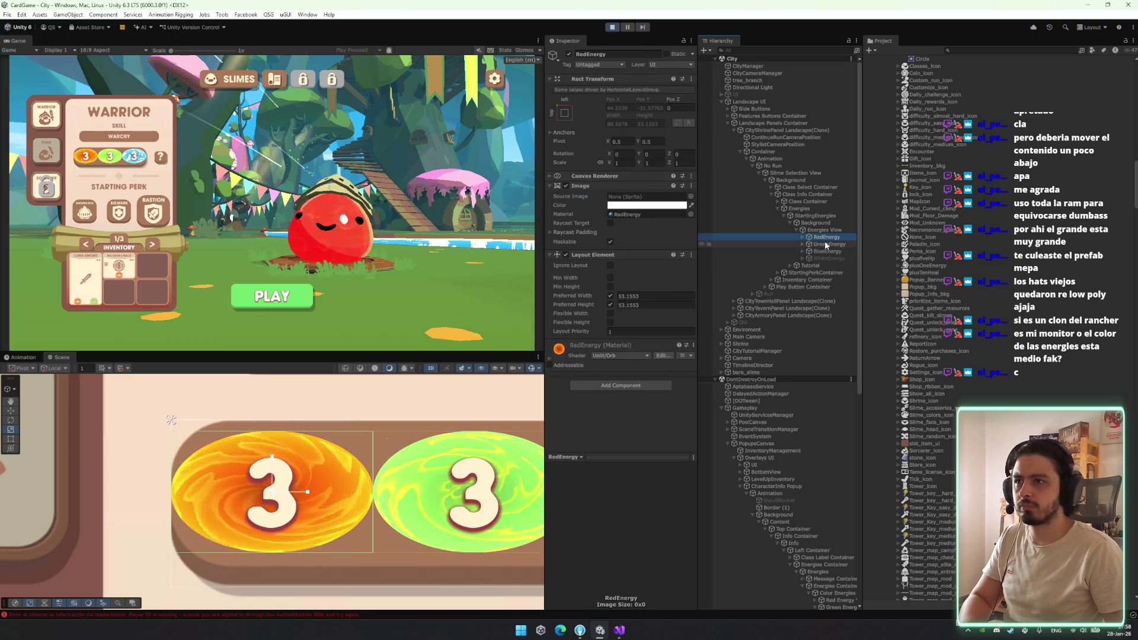
pyautogui.click(829, 231)
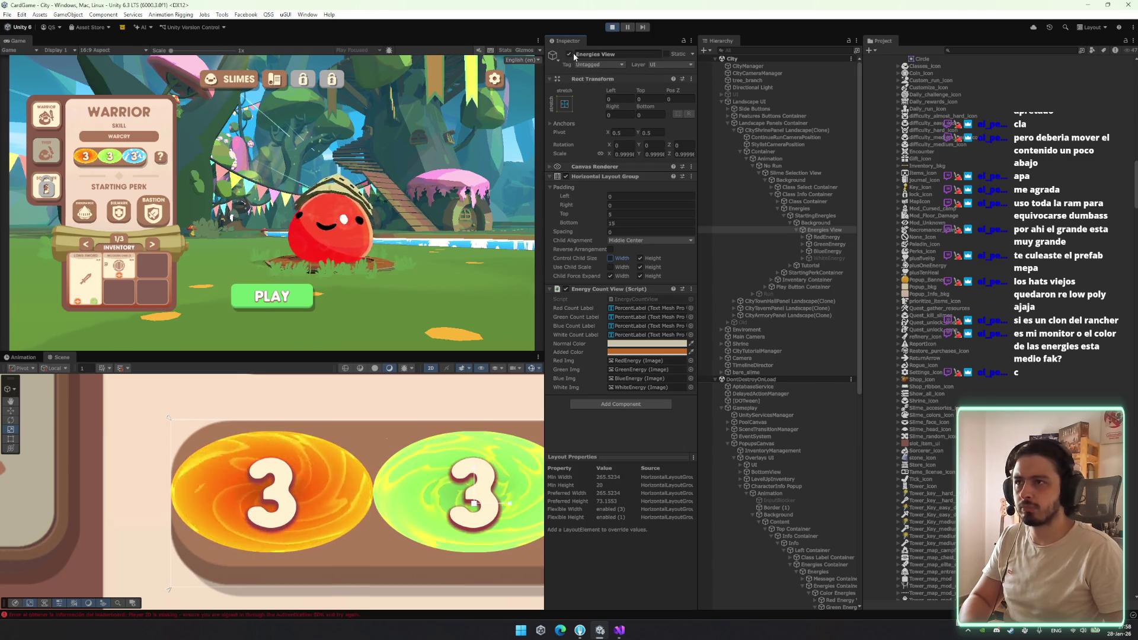
pyautogui.click(826, 237)
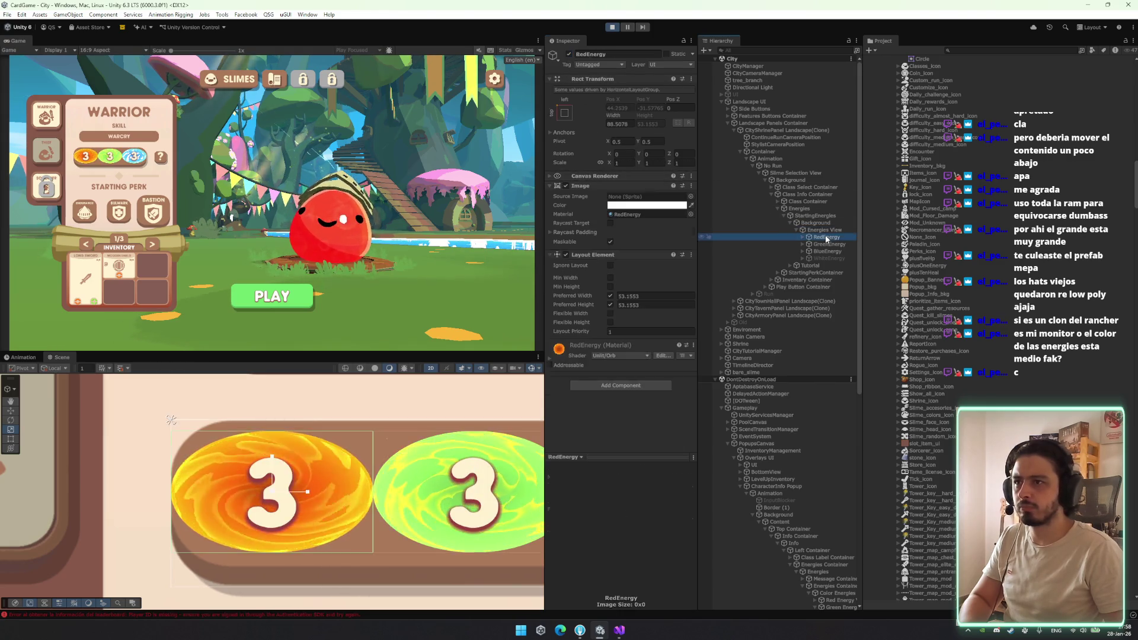
pyautogui.click(817, 216)
pyautogui.click(817, 223)
pyautogui.click(817, 216)
pyautogui.click(817, 223)
pyautogui.click(819, 231)
pyautogui.click(640, 258)
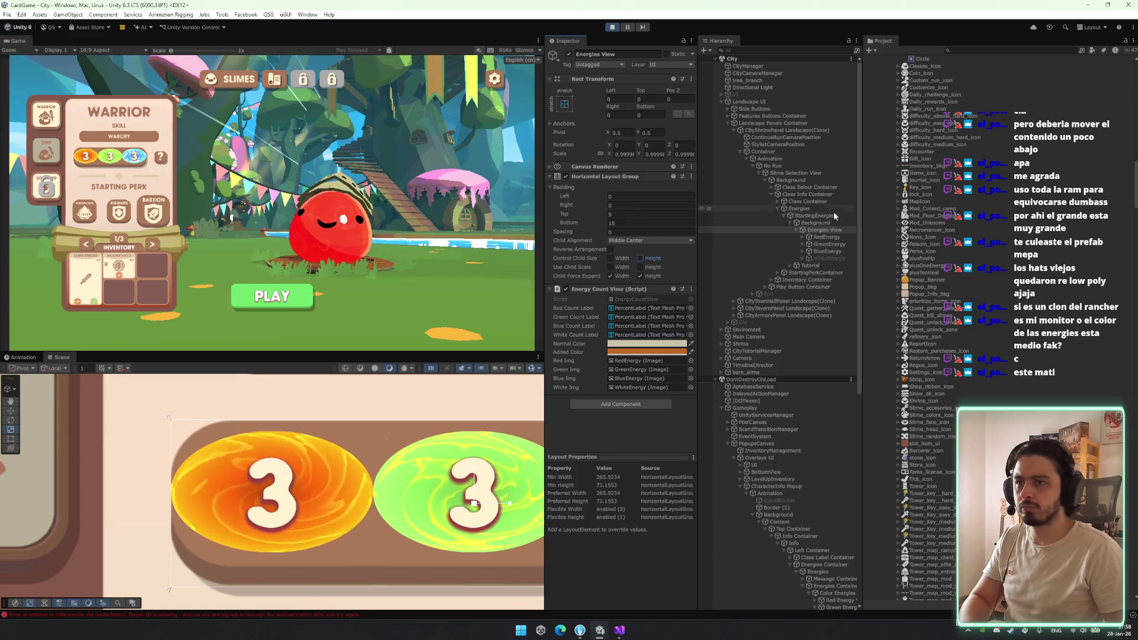
# Set the Rect Transform width and height of all four energy orbs to 55
pyautogui.click(827, 237)
pyautogui.keyDown('shift'); pyautogui.click(830, 258); pyautogui.keyUp('shift')
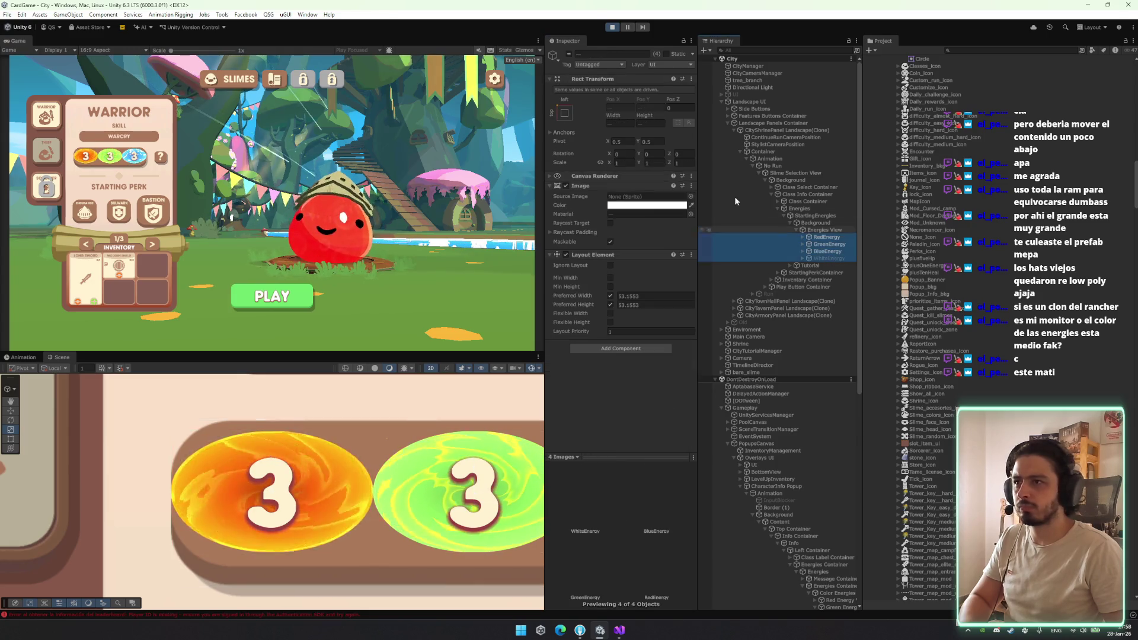
pyautogui.click(624, 123)
pyautogui.write('80')
pyautogui.press('Tab')
pyautogui.write('80')
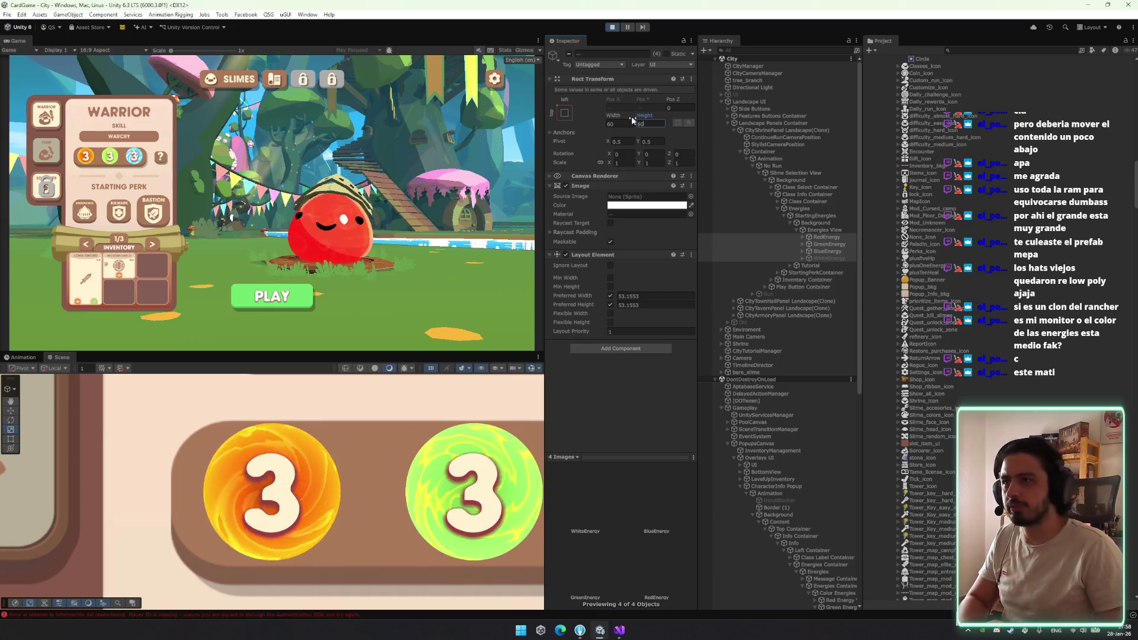
pyautogui.write('55')
pyautogui.press('Tab')
pyautogui.write('5')
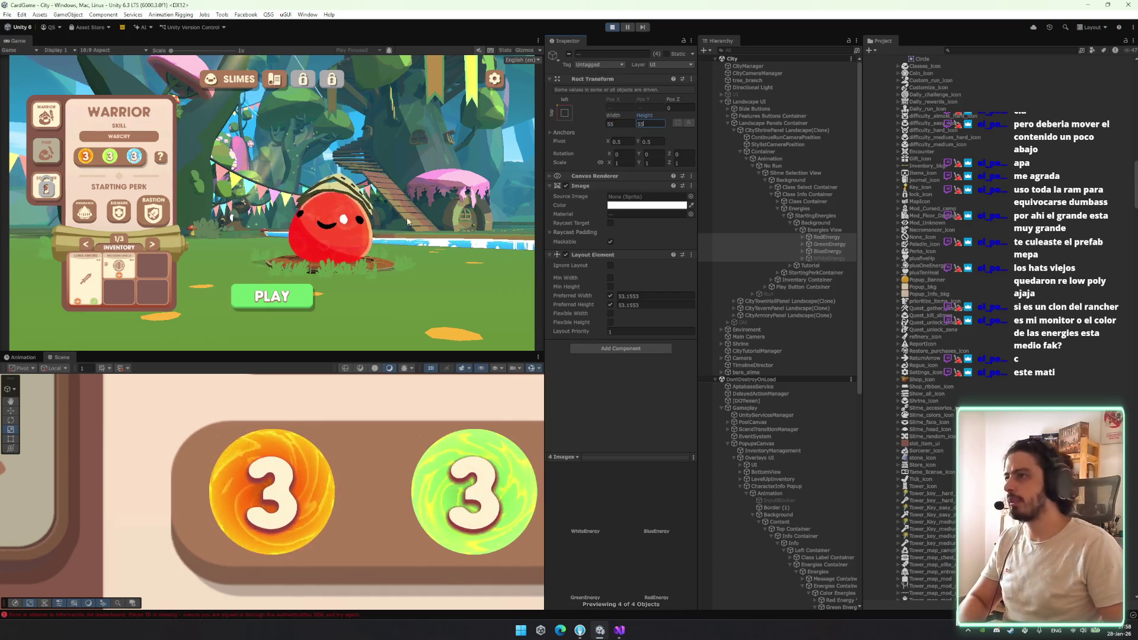
pyautogui.press('Return')
pyautogui.scroll(-5, 462, 462)
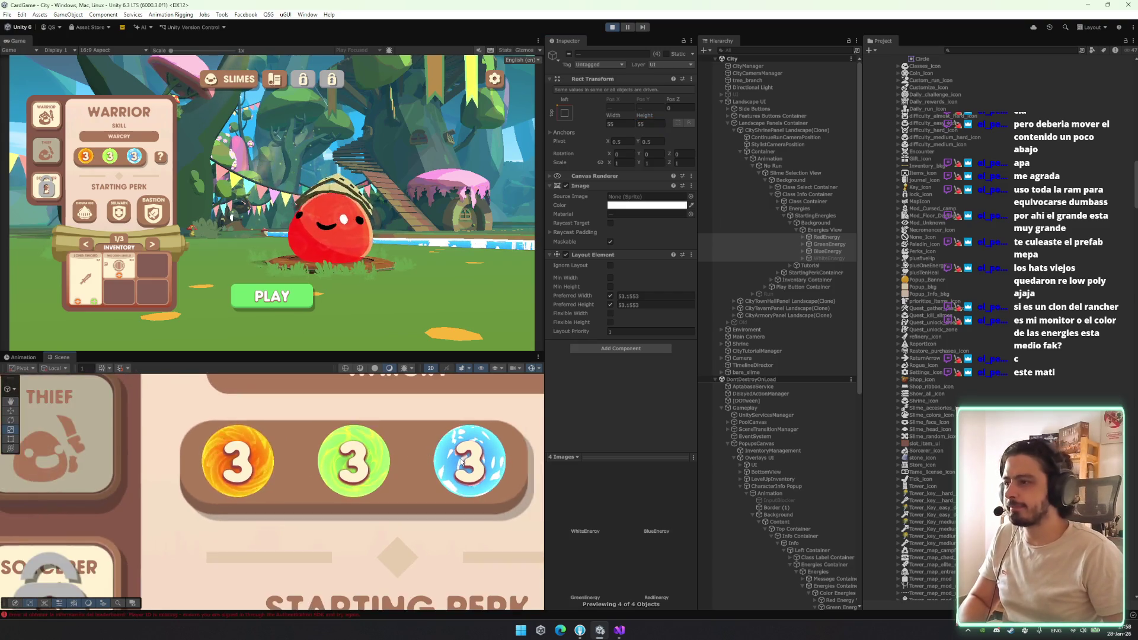
pyautogui.scroll(-3, 462, 462)
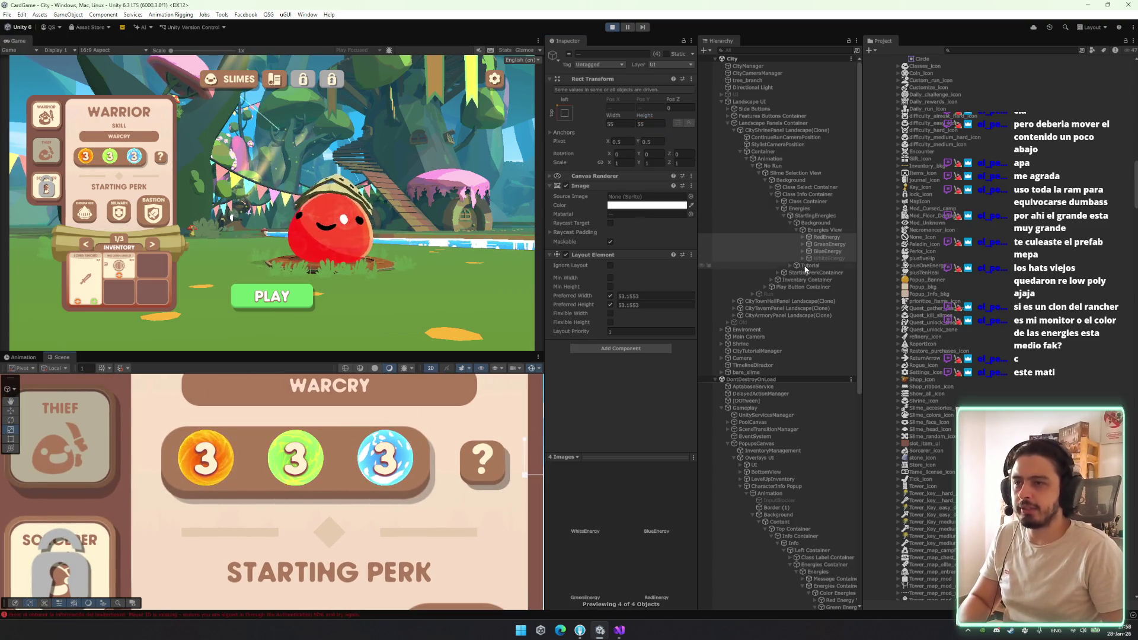
# Briefly activate WhiteEnergy to preview the fourth orb, then deactivate it again
pyautogui.click(827, 259)
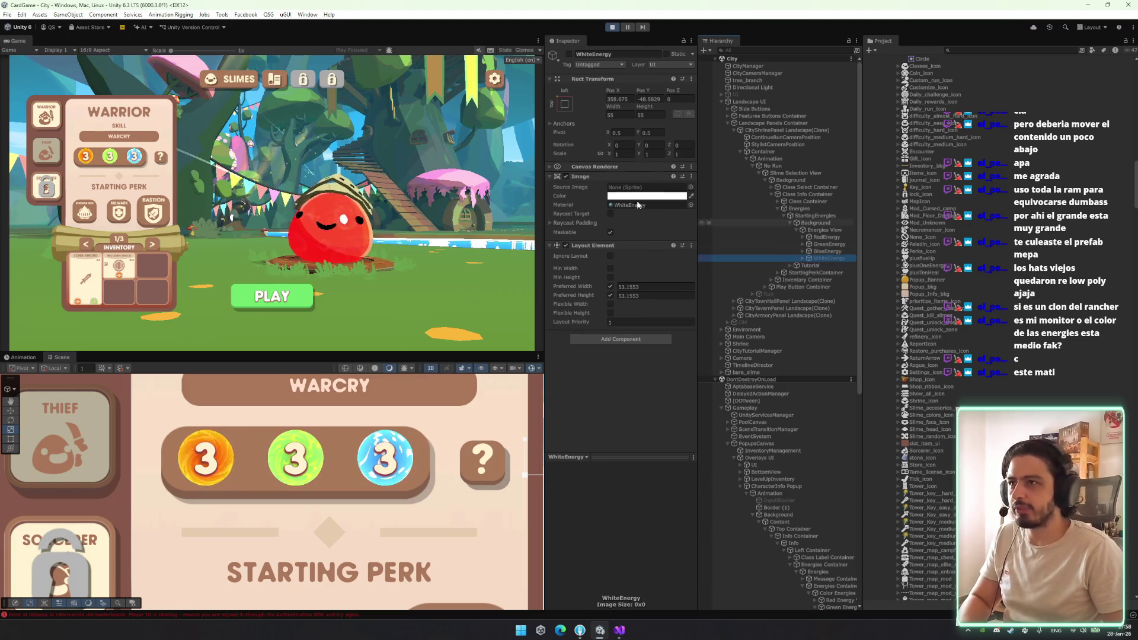
pyautogui.click(569, 54)
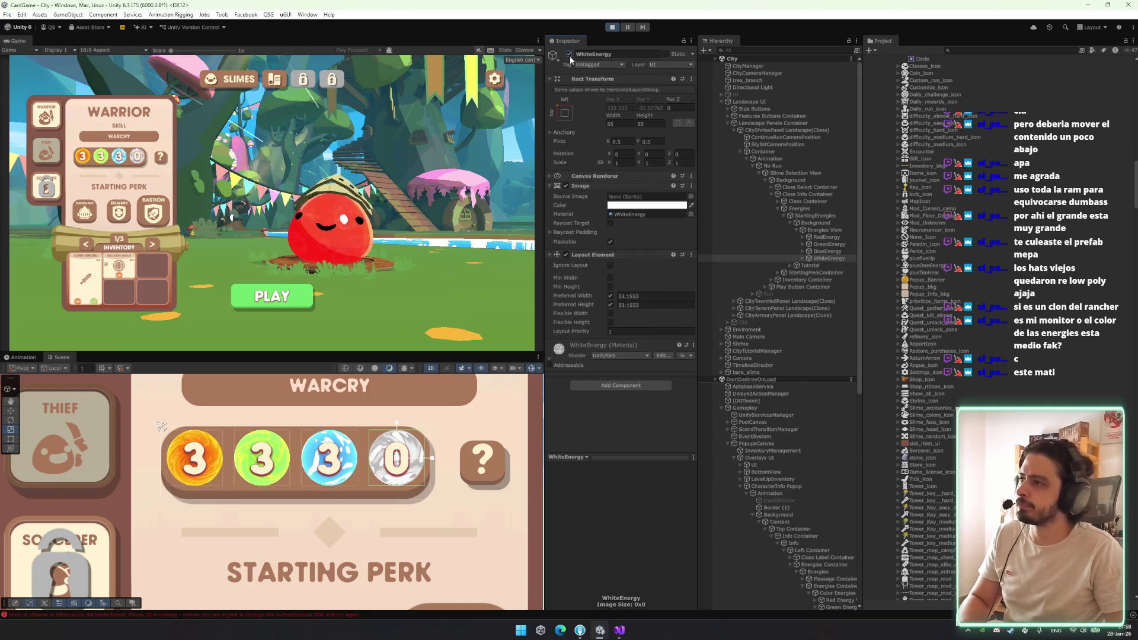
pyautogui.click(570, 54)
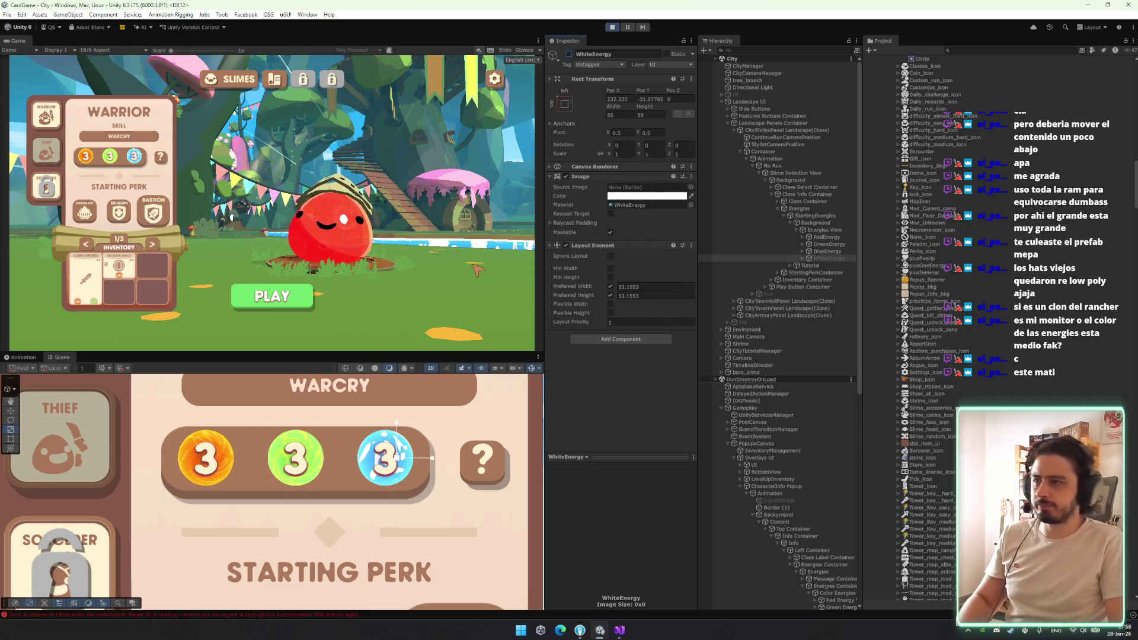
pyautogui.scroll(-4, 289, 493)
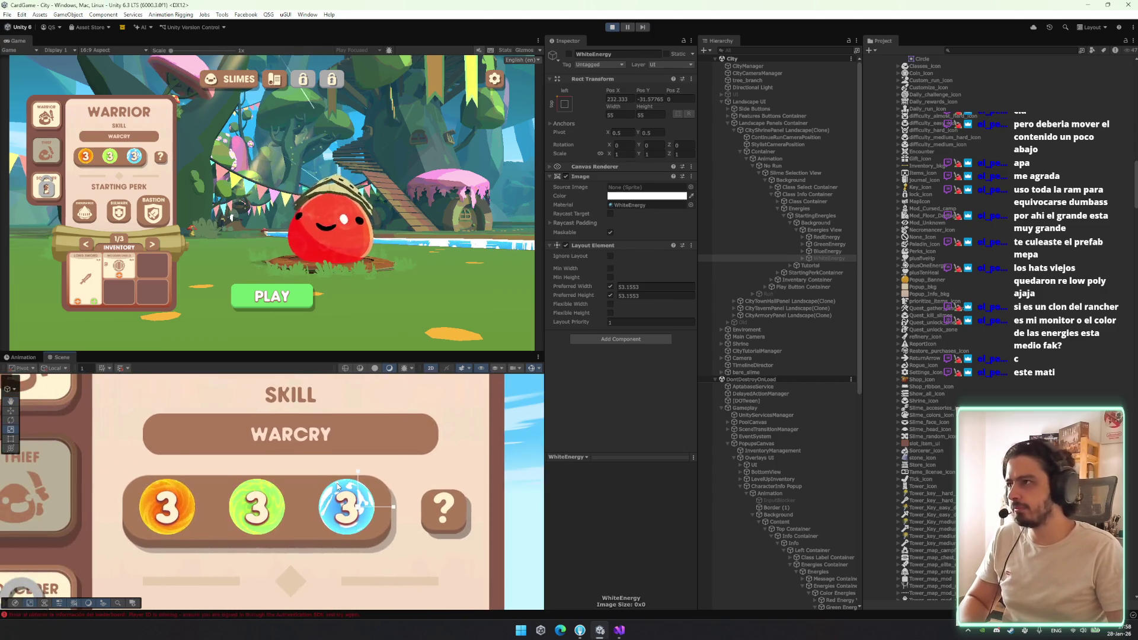
pyautogui.scroll(-4, 337, 499)
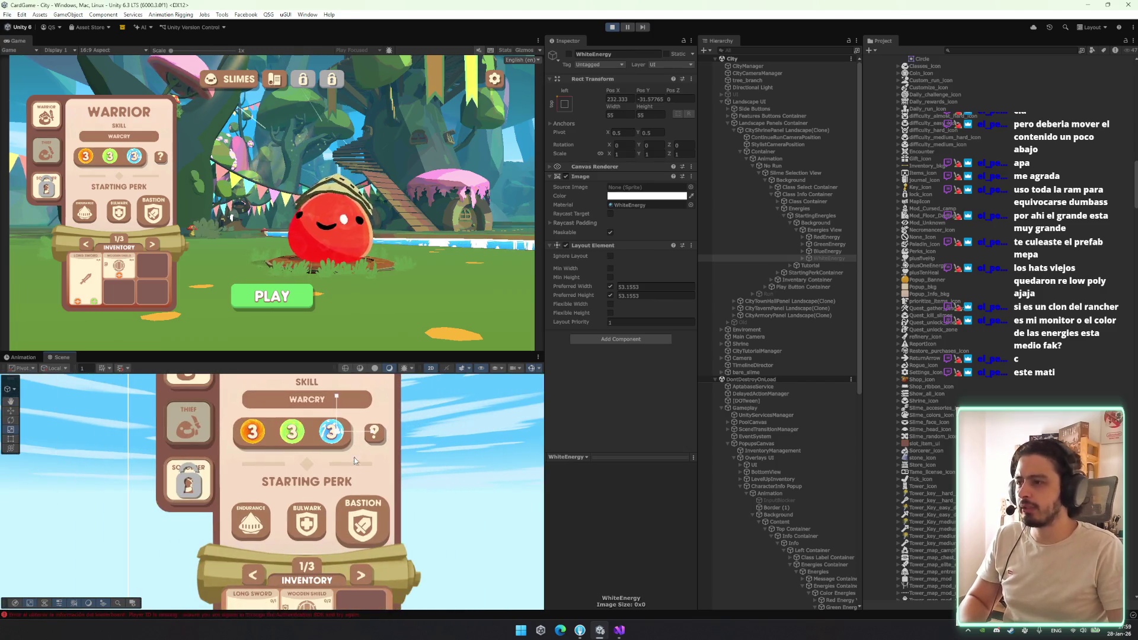
pyautogui.click(46, 151)
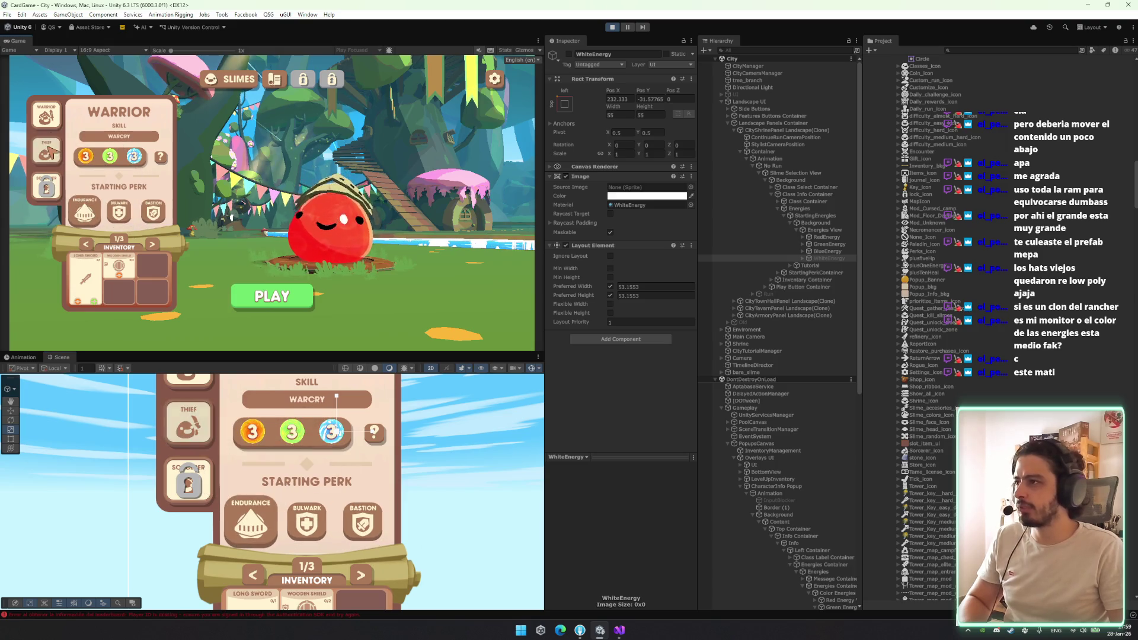
# Switch the character select between Thief and Warrior, ending on the Warrior class
pyautogui.click(43, 121)
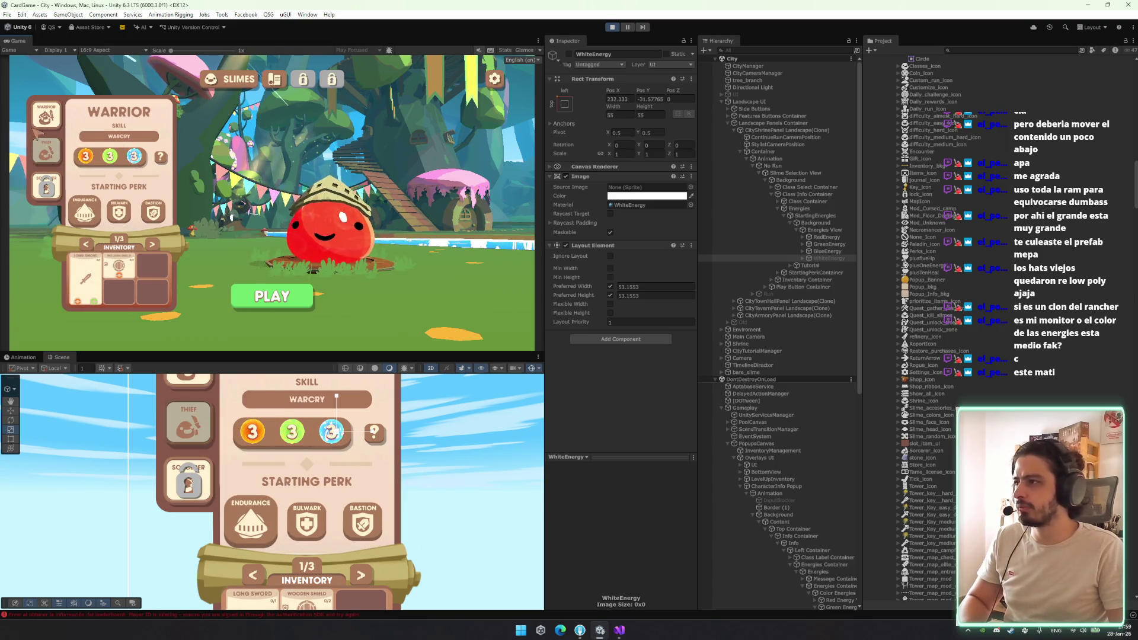
pyautogui.click(46, 153)
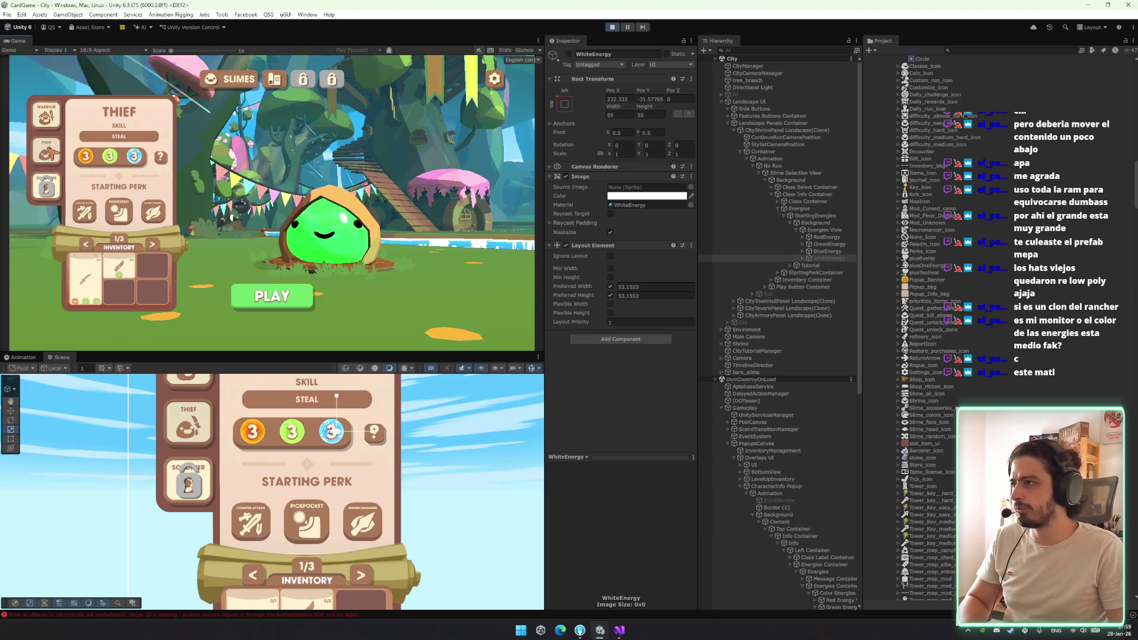
pyautogui.click(46, 153)
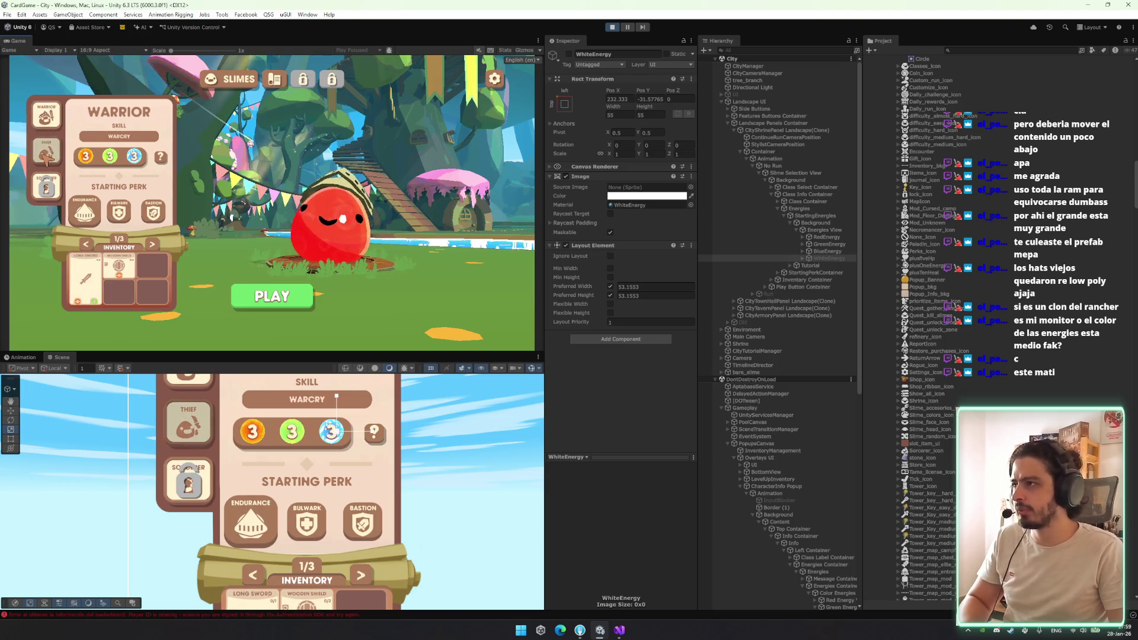
pyautogui.click(46, 115)
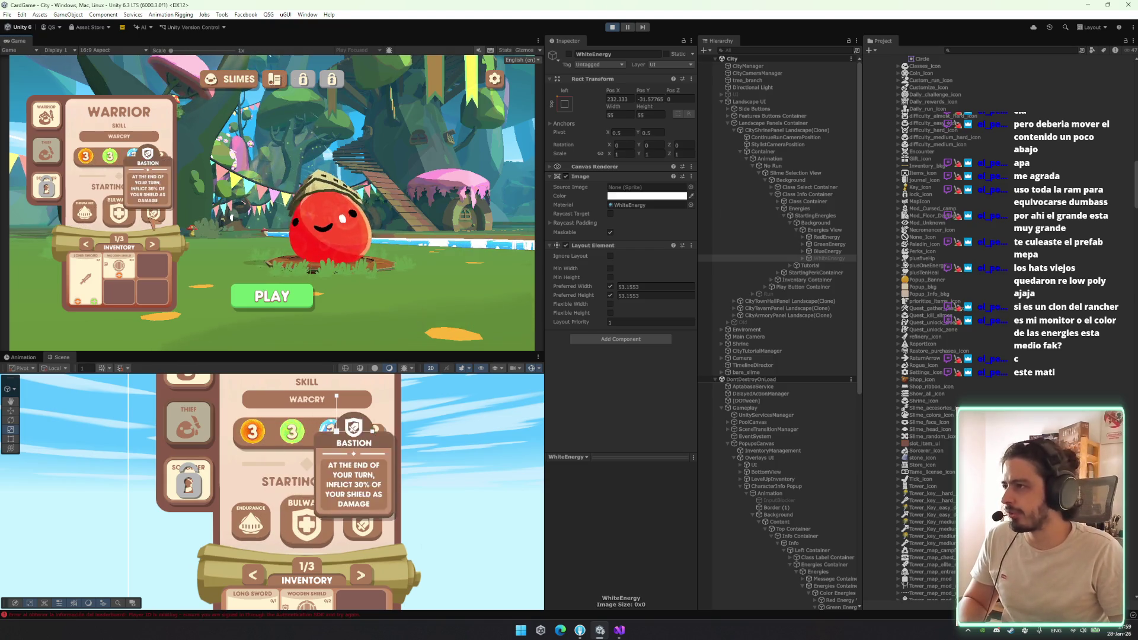
pyautogui.click(46, 151)
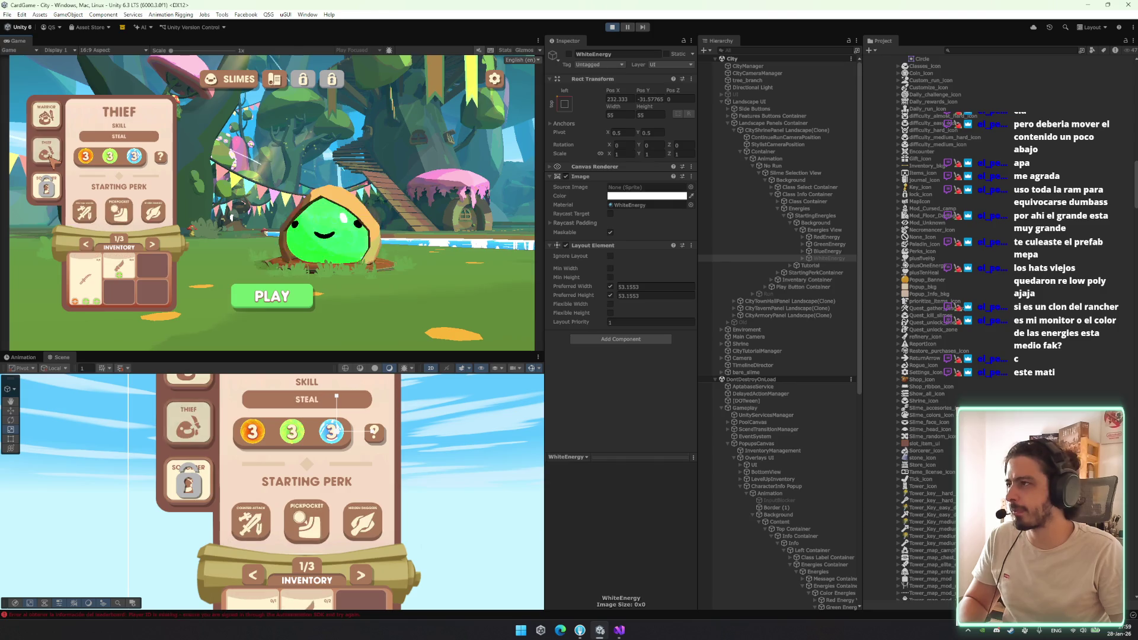
pyautogui.click(46, 115)
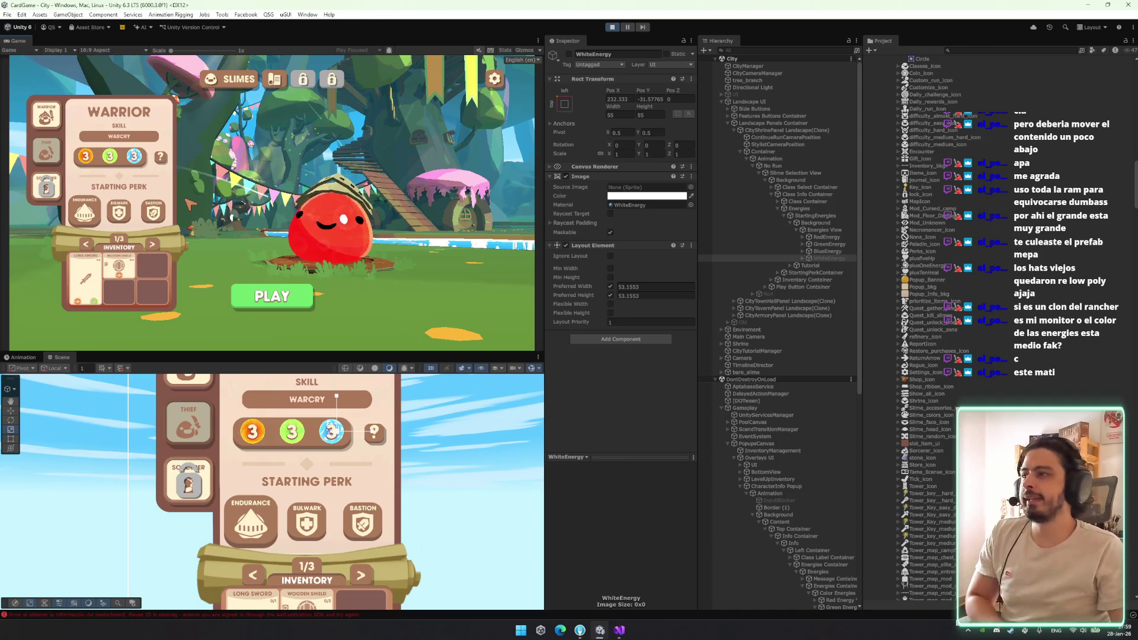
# Page the Warrior's inventory forward to page 3/3
pyautogui.click(152, 244)
pyautogui.click(157, 245)
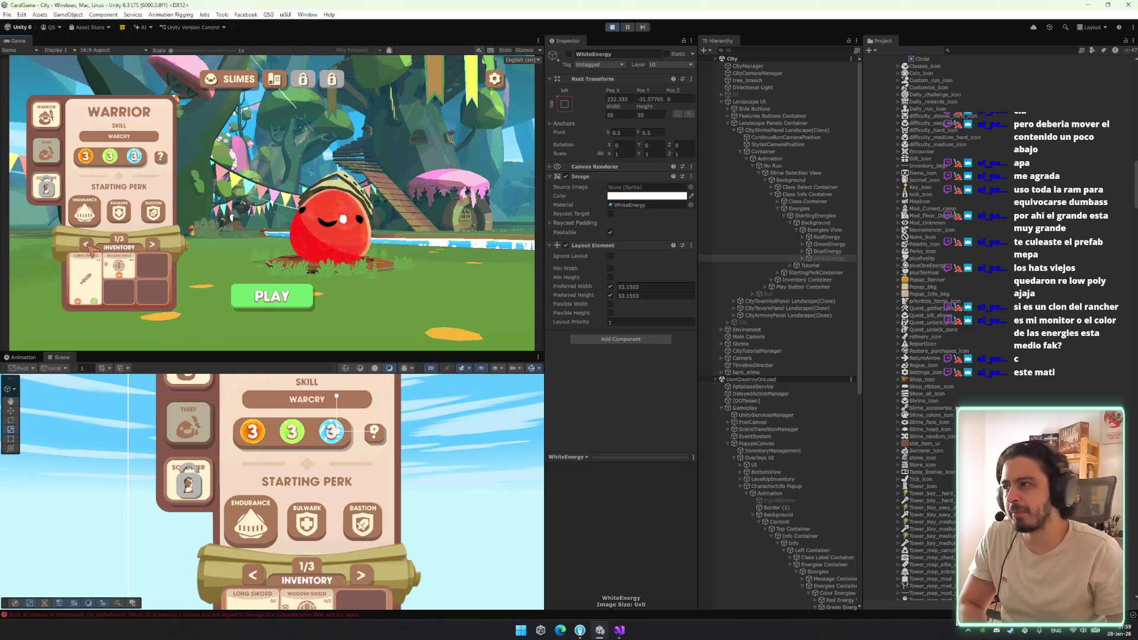
pyautogui.click(155, 246)
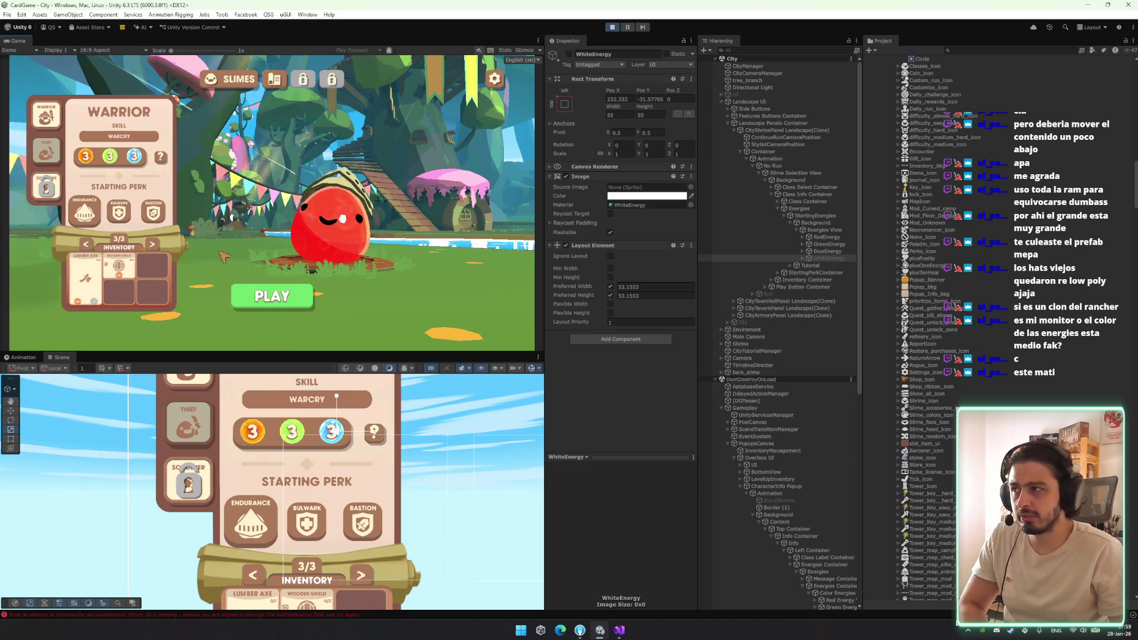
# Select the Inventory Container and deactivate it so the inventory panel disappears
pyautogui.click(828, 244)
pyautogui.click(797, 279)
pyautogui.click(570, 55)
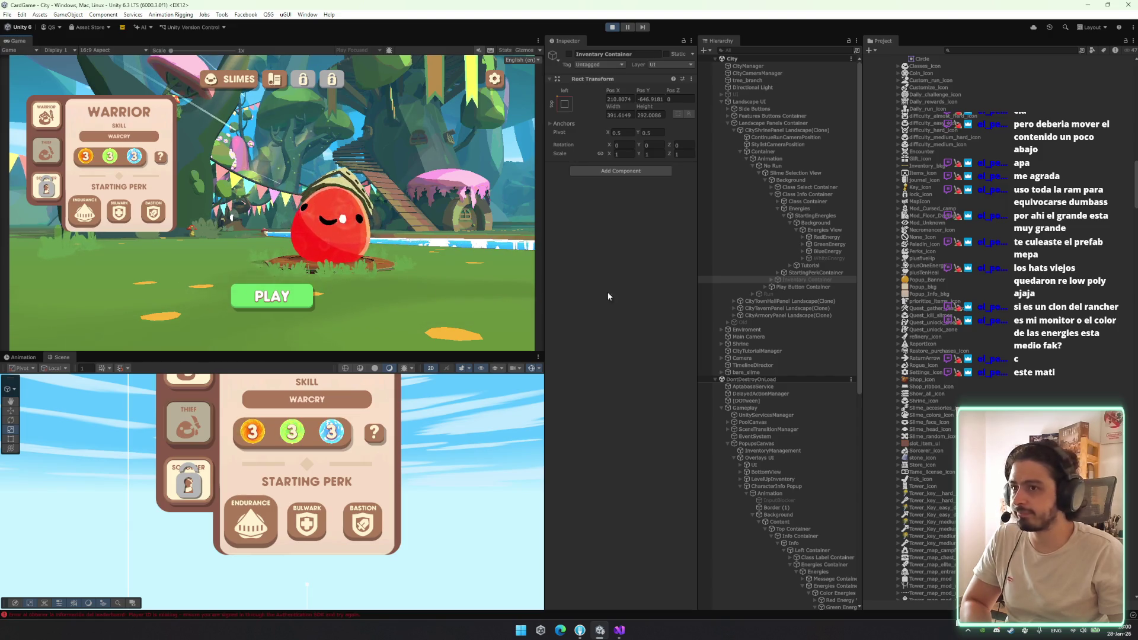
# Reactivate the Inventory Container so the inventory shows page 3/3 with the Lumber Axe
pyautogui.click(570, 54)
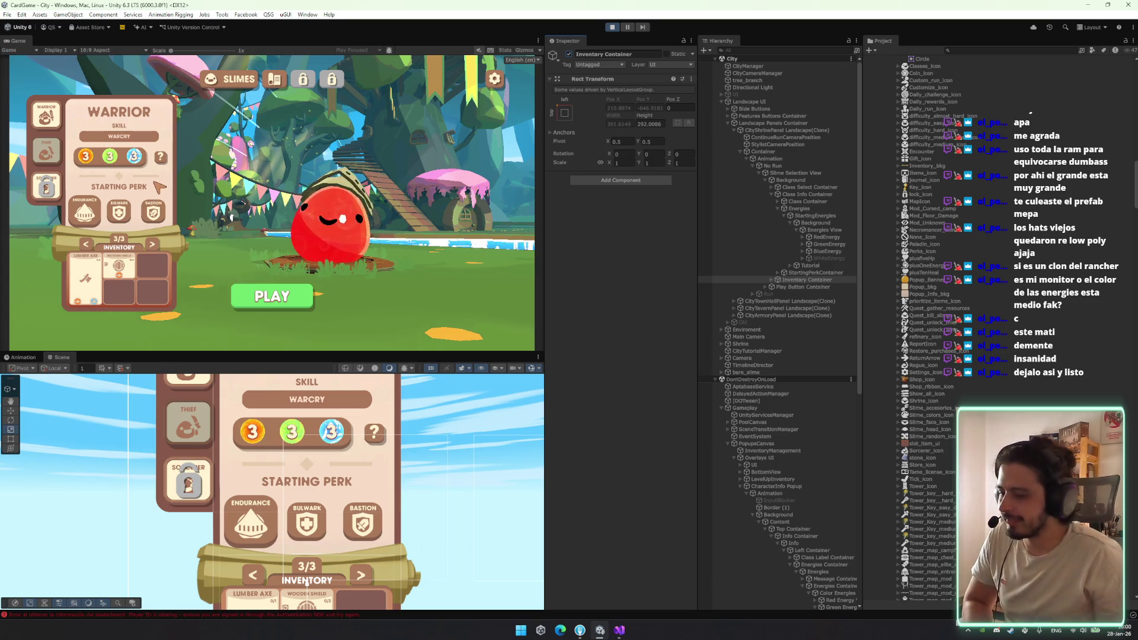
# Page the inventory back to 1/3, showing the Long Sword and Wooden Shield
pyautogui.click(157, 247)
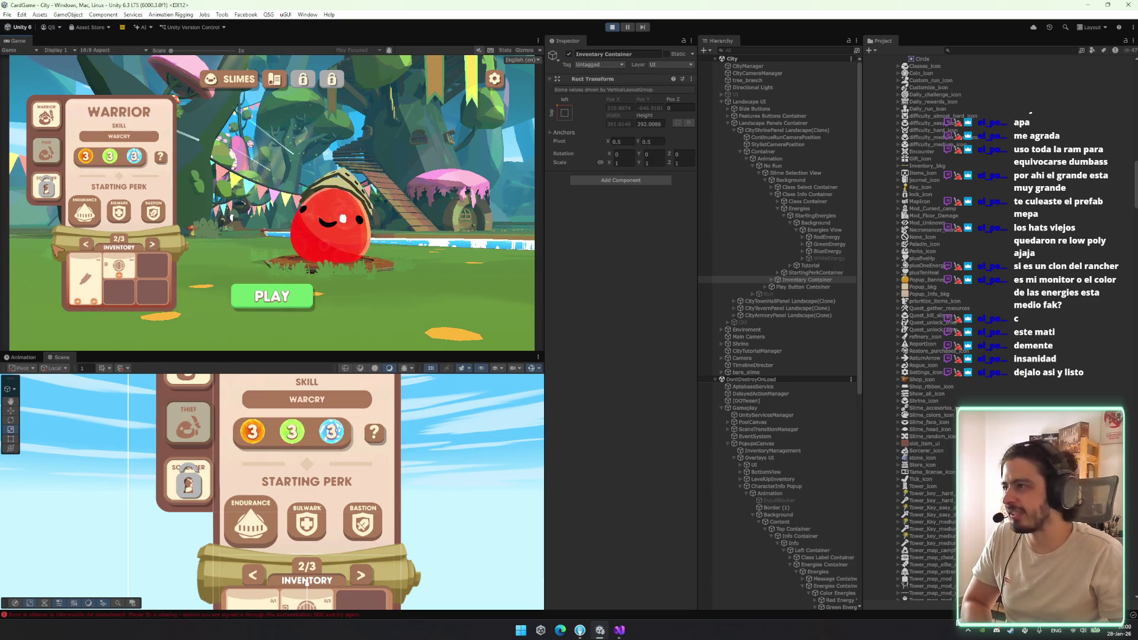
pyautogui.click(88, 241)
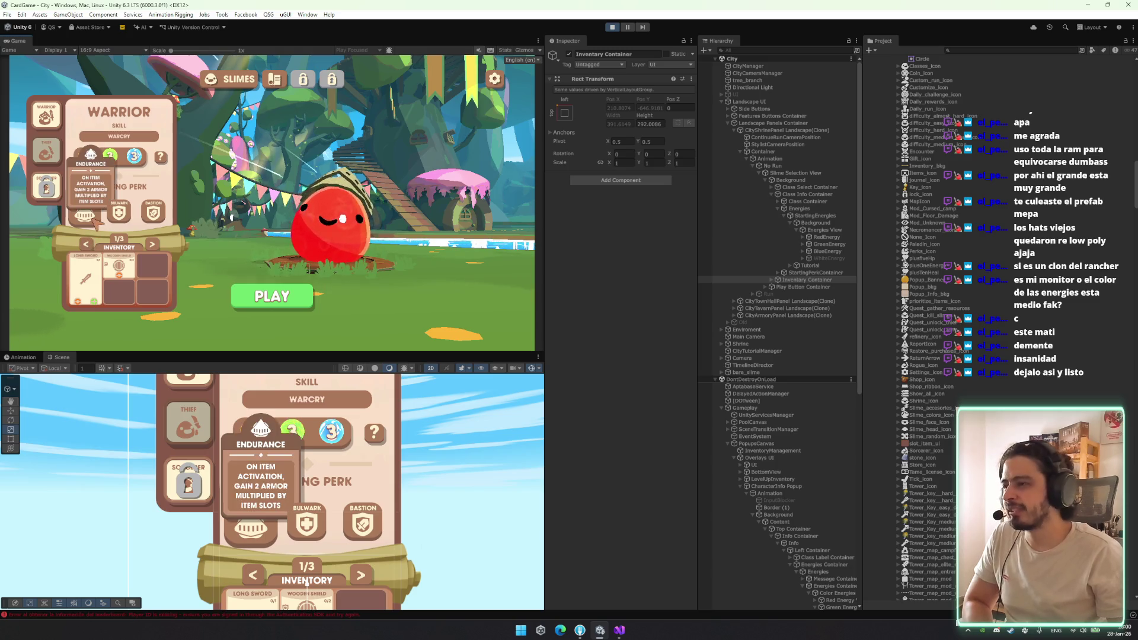
pyautogui.moveTo(128, 207)
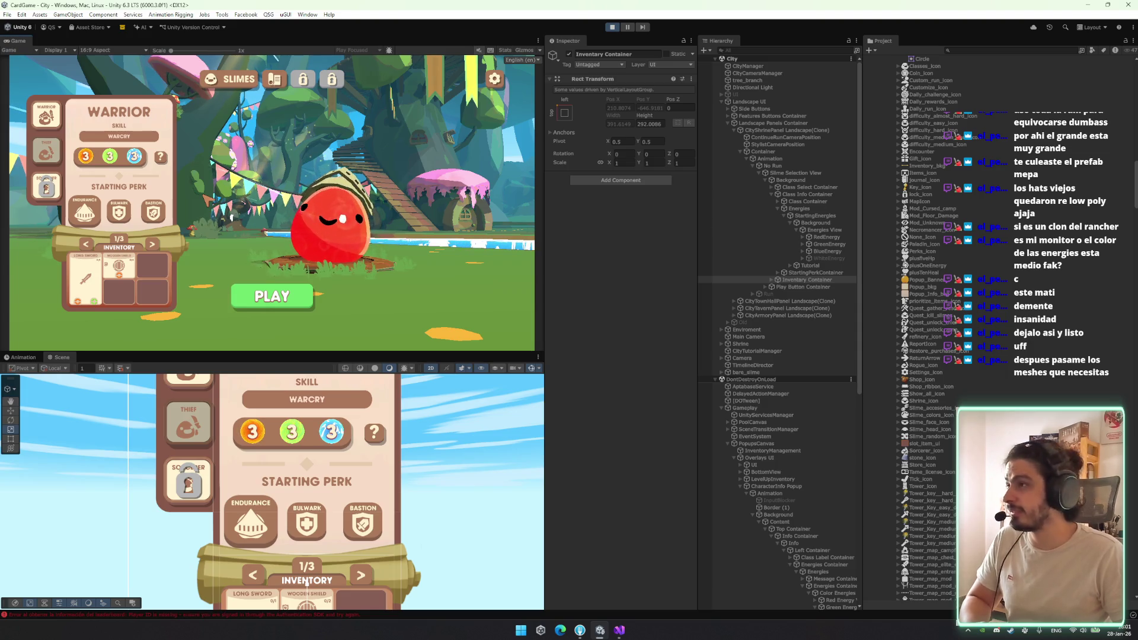
# Start a Ruins run from character select and view, then close, the Warrior's info popup
pyautogui.click(288, 292)
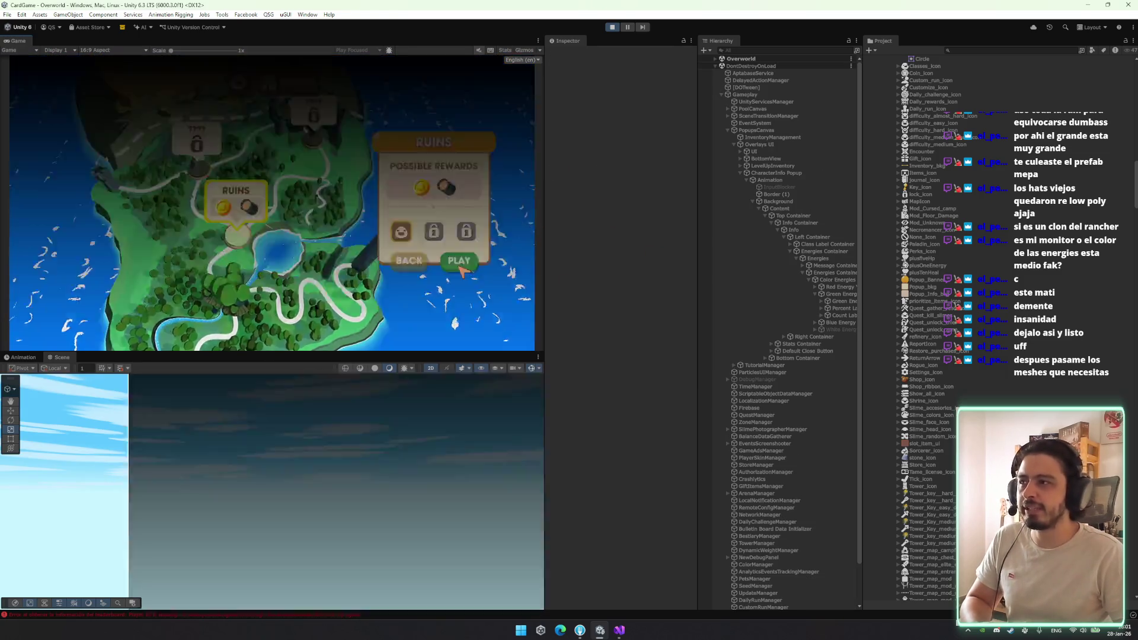
pyautogui.click(460, 267)
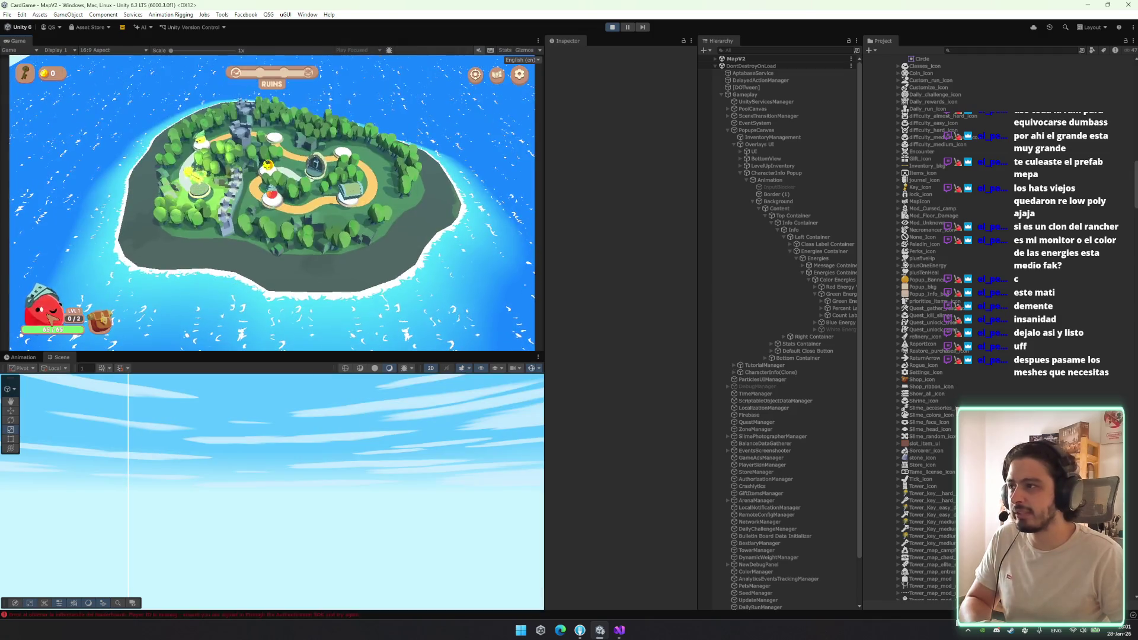
pyautogui.click(53, 319)
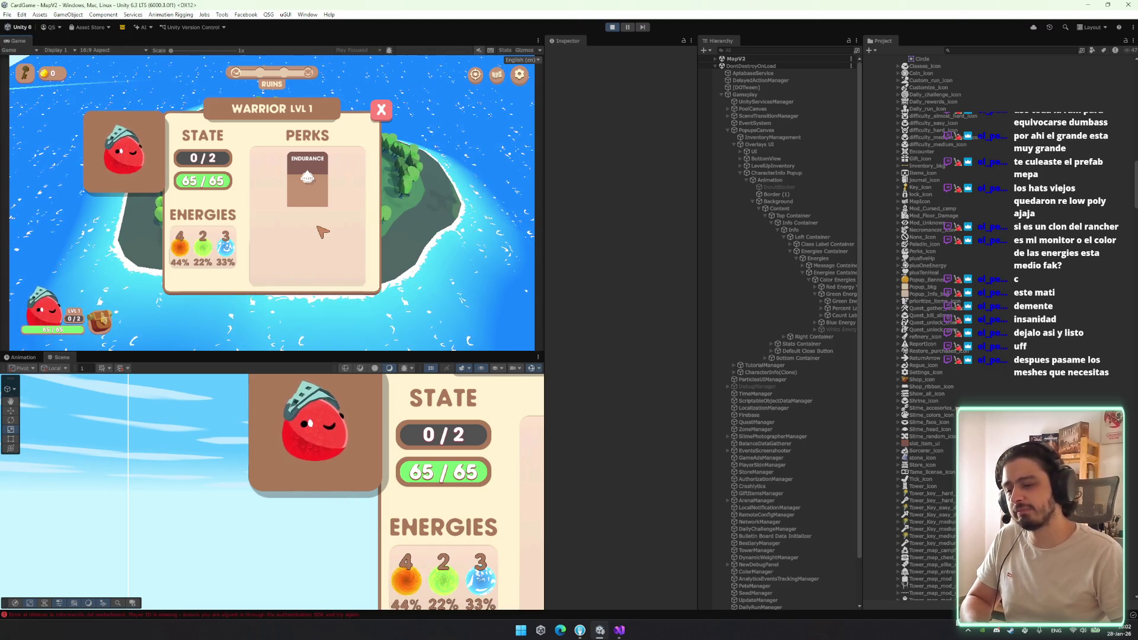
pyautogui.click(382, 112)
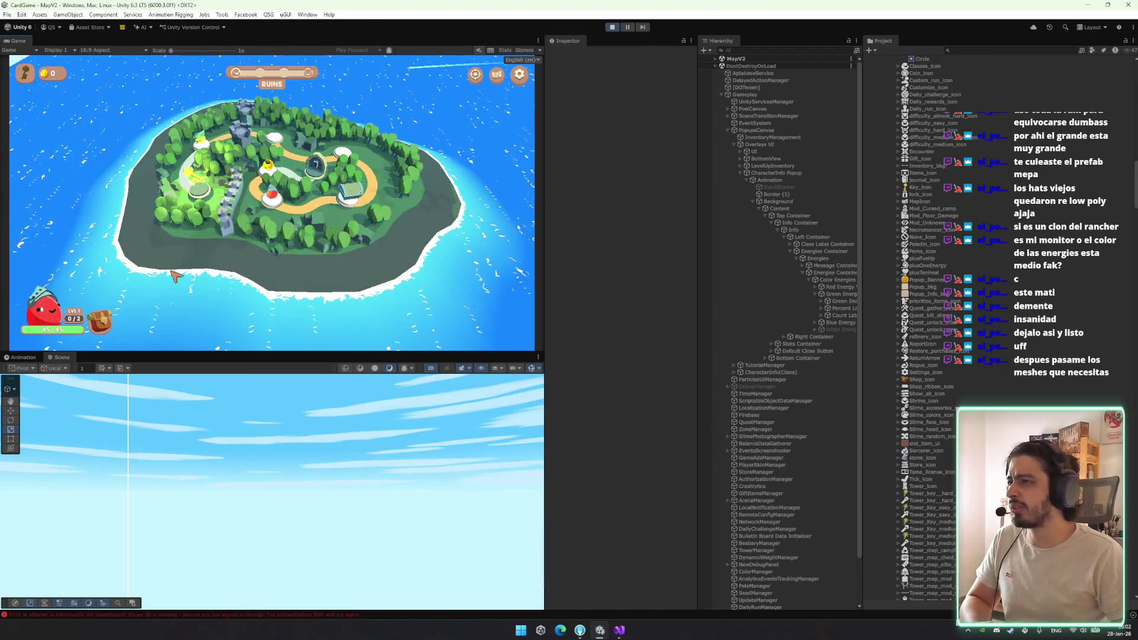
# Exit the run from the Esc settings menu, confirming YES to return to the city
pyautogui.press('Escape')
pyautogui.click(272, 310)
pyautogui.click(297, 233)
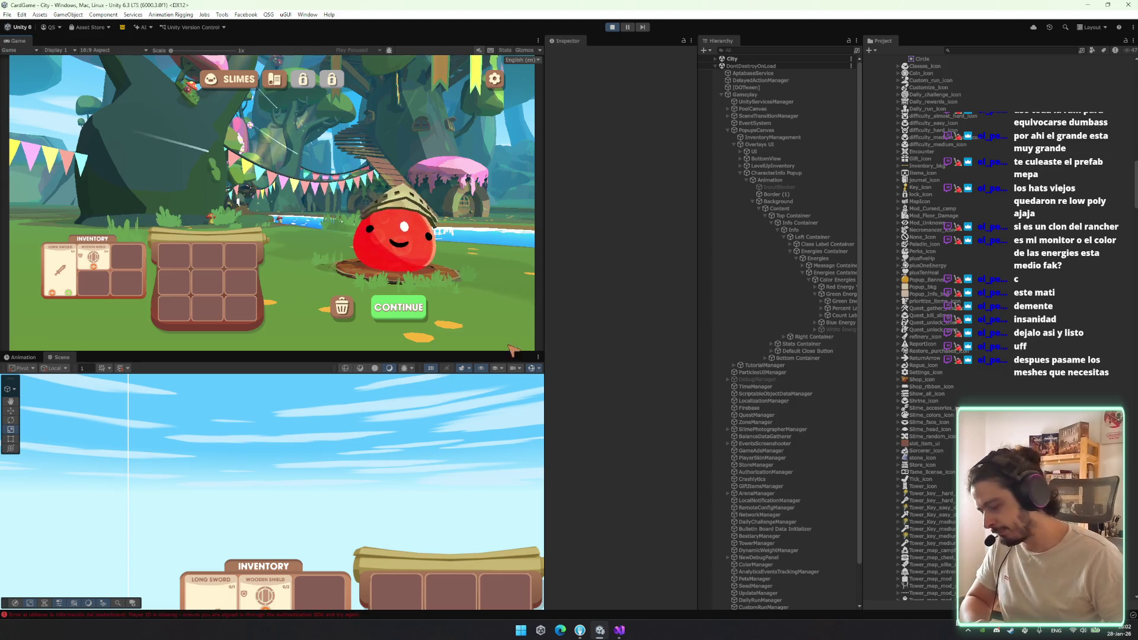
pyautogui.scroll(-5, 330, 445)
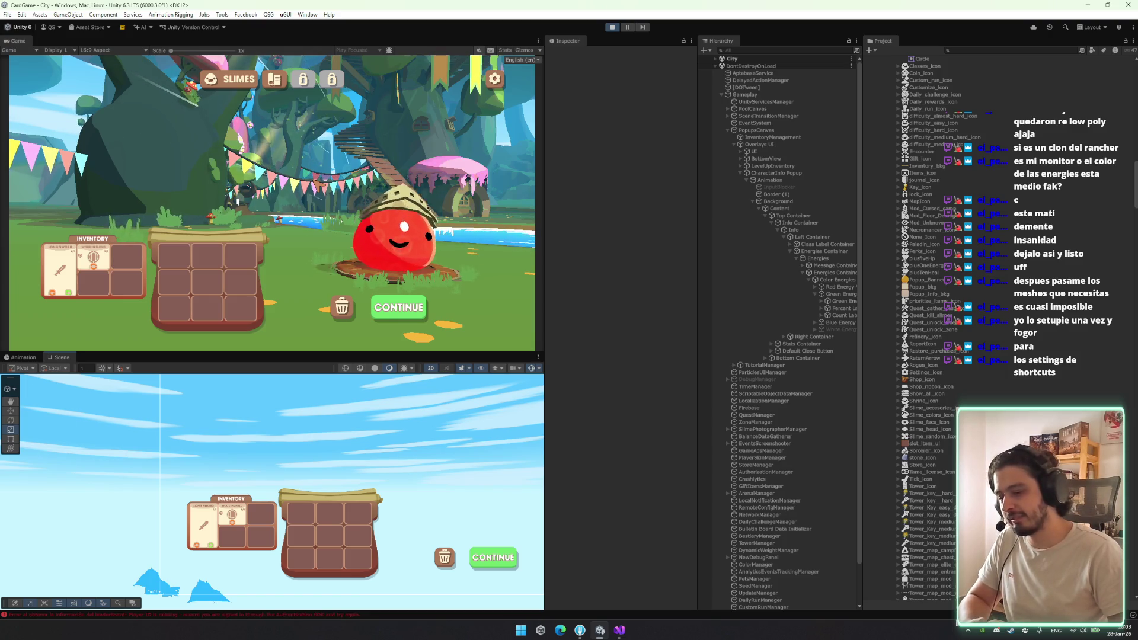
# Pan the Scene view across the city inventory layout and select the Animation UI object
pyautogui.moveTo(345, 451); pyautogui.dragTo(330, 454)
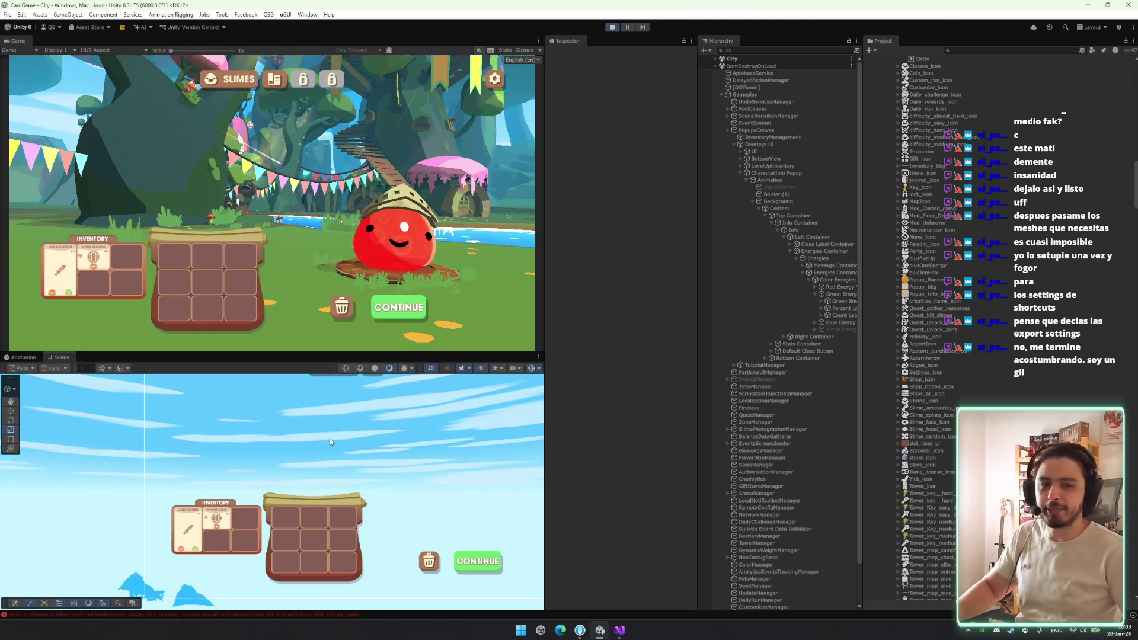
pyautogui.moveTo(294, 463)
pyautogui.mouseDown()
pyautogui.moveTo(301, 478)
pyautogui.moveTo(368, 475)
pyautogui.moveTo(269, 458)
pyautogui.moveTo(333, 480)
pyautogui.mouseUp()
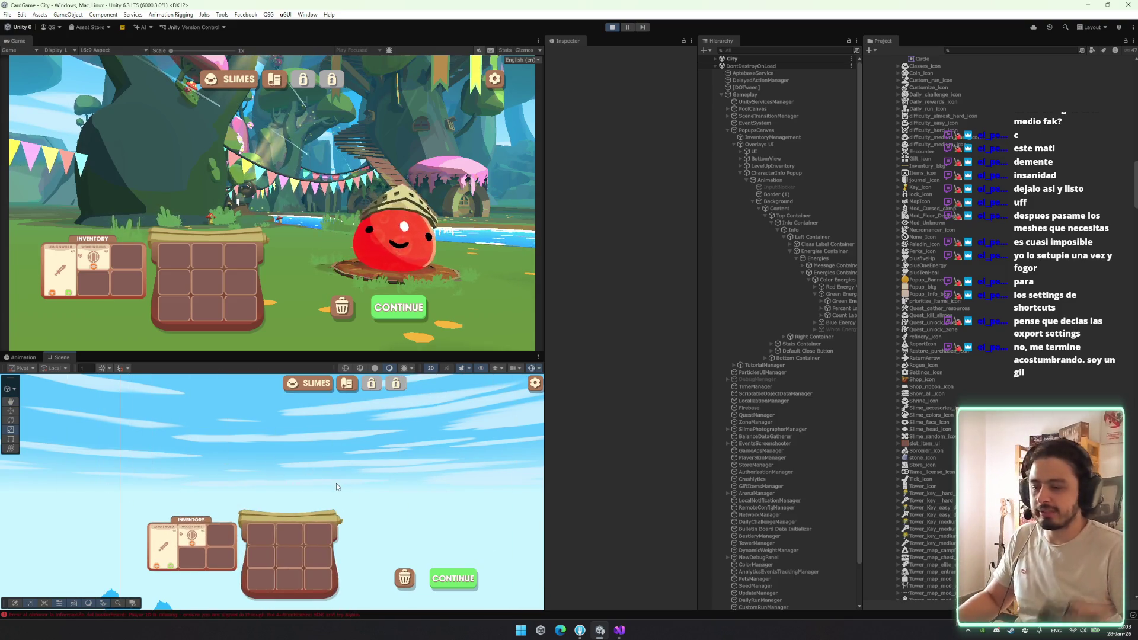
pyautogui.press('Right')
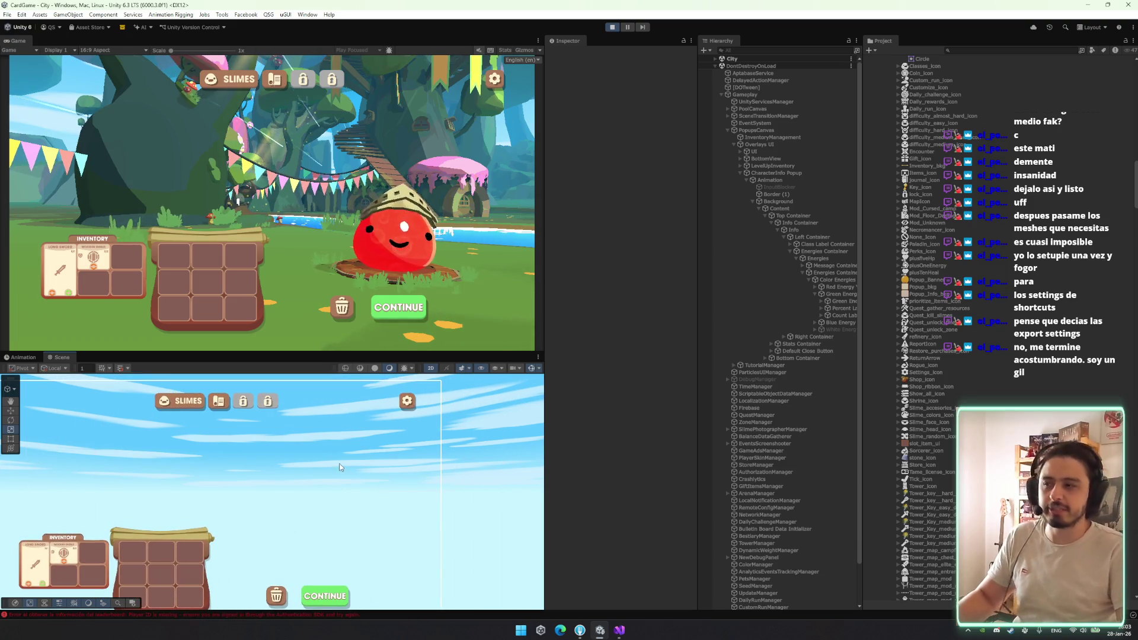
pyautogui.moveTo(254, 521)
pyautogui.mouseDown()
pyautogui.moveTo(328, 478)
pyautogui.moveTo(330, 462)
pyautogui.moveTo(404, 477)
pyautogui.mouseUp()
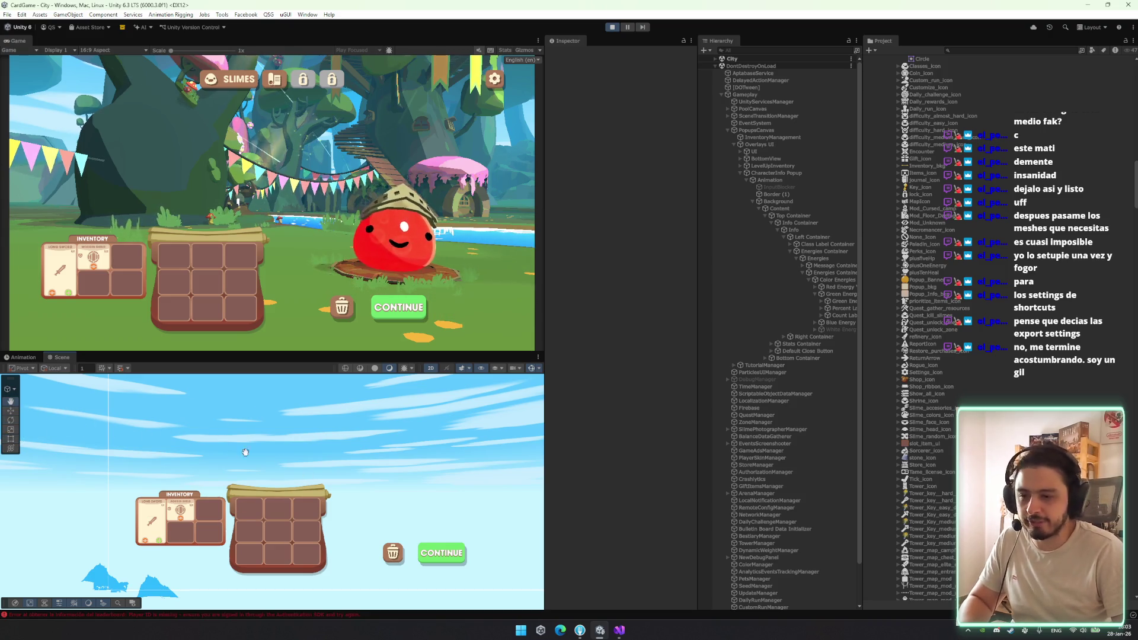
pyautogui.press('w')
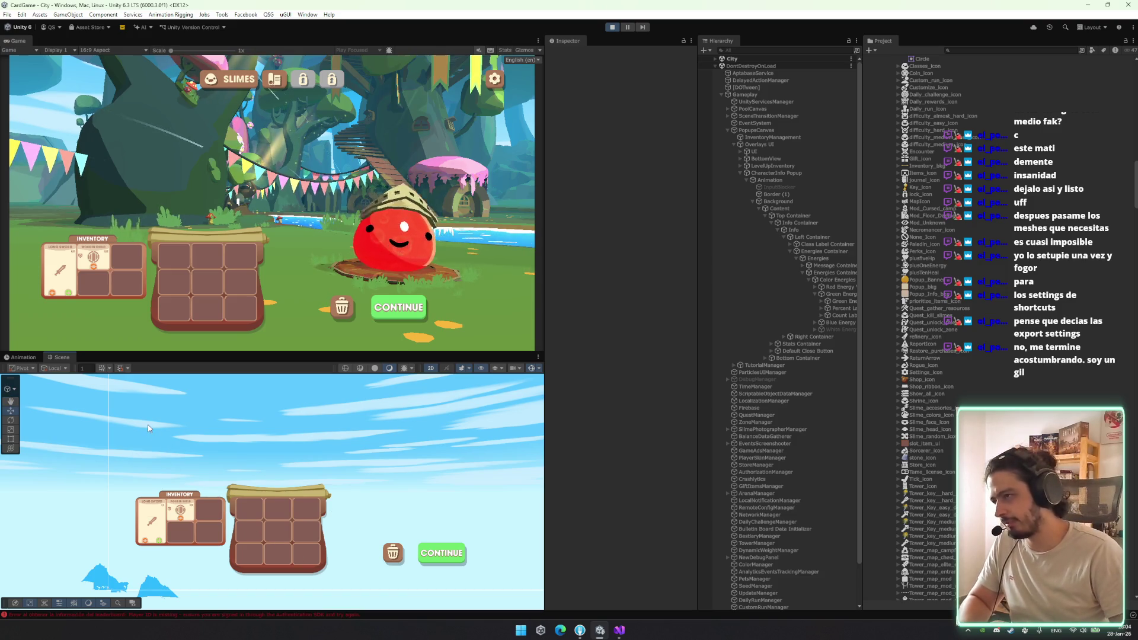
pyautogui.moveTo(263, 431); pyautogui.dragTo(331, 468)
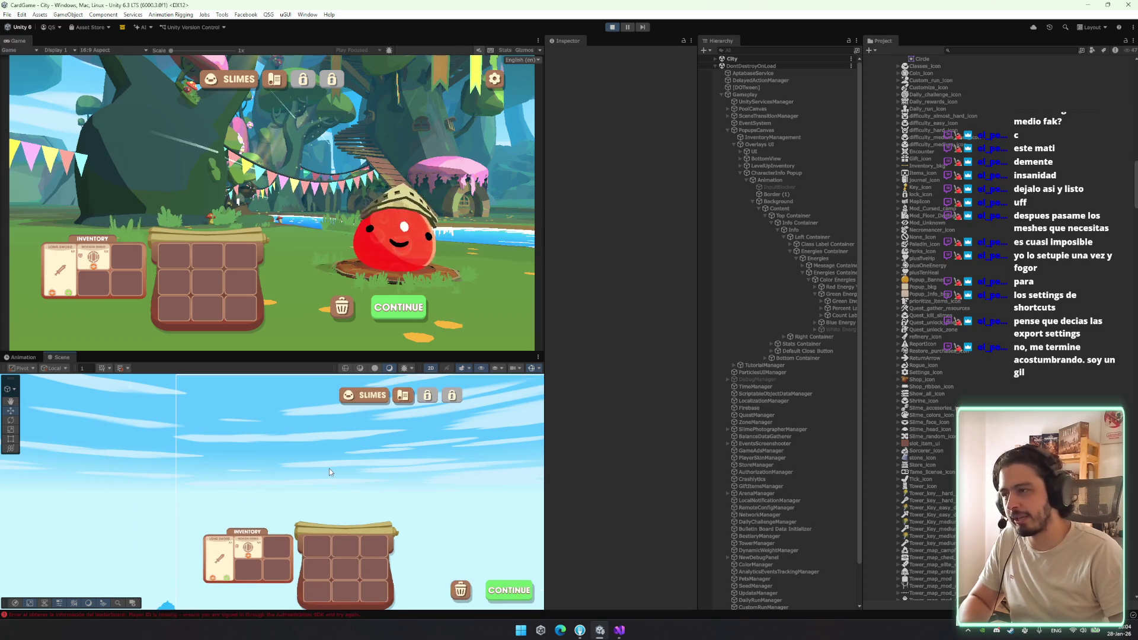
pyautogui.click(354, 484)
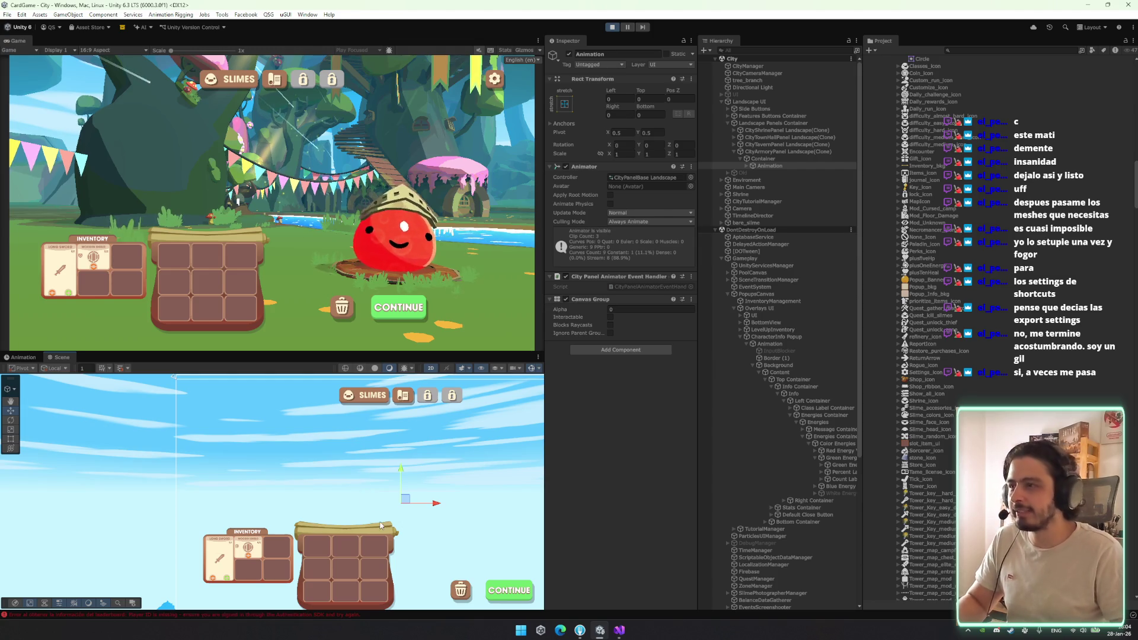
# View the scene in 3D around the mountain object, reselect Animation, and use the Rotate tool
pyautogui.press('2')
pyautogui.moveTo(355, 488); pyautogui.dragTo(272, 490)
pyautogui.click(272, 490)
pyautogui.press('f')
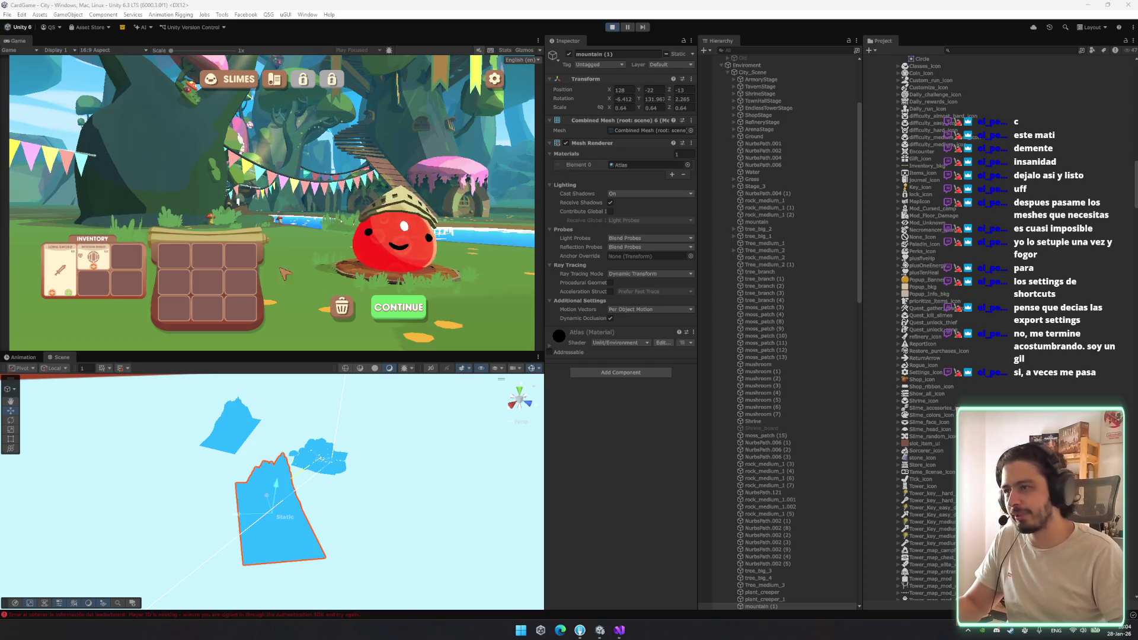
pyautogui.press('Left')
pyautogui.press('Up')
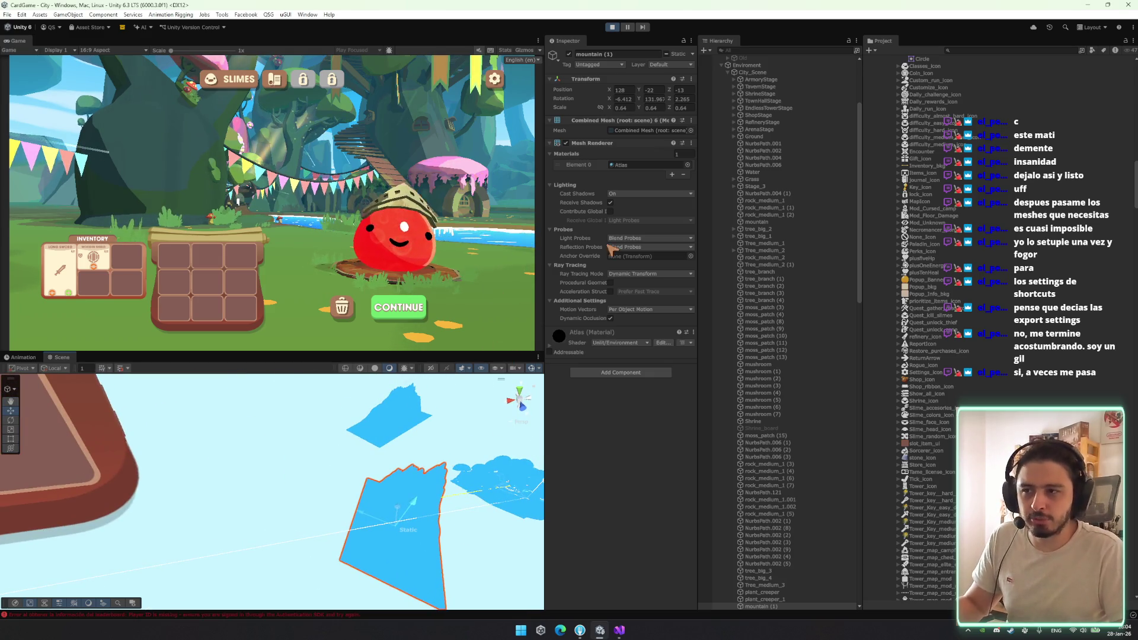
pyautogui.press('Down')
pyautogui.press('Right')
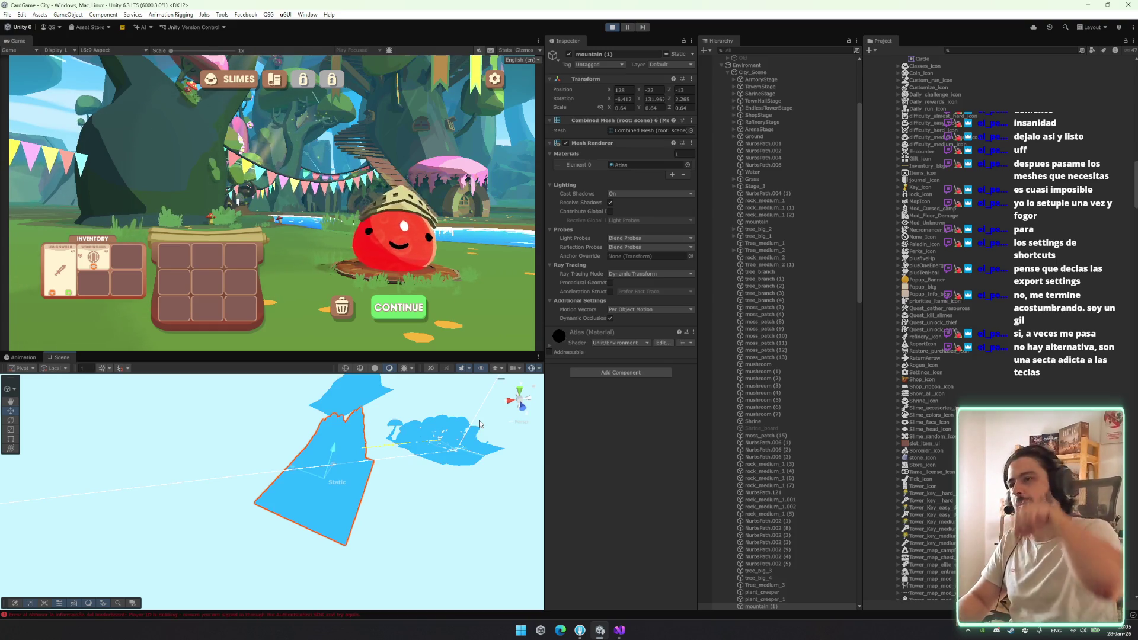
pyautogui.click(338, 454)
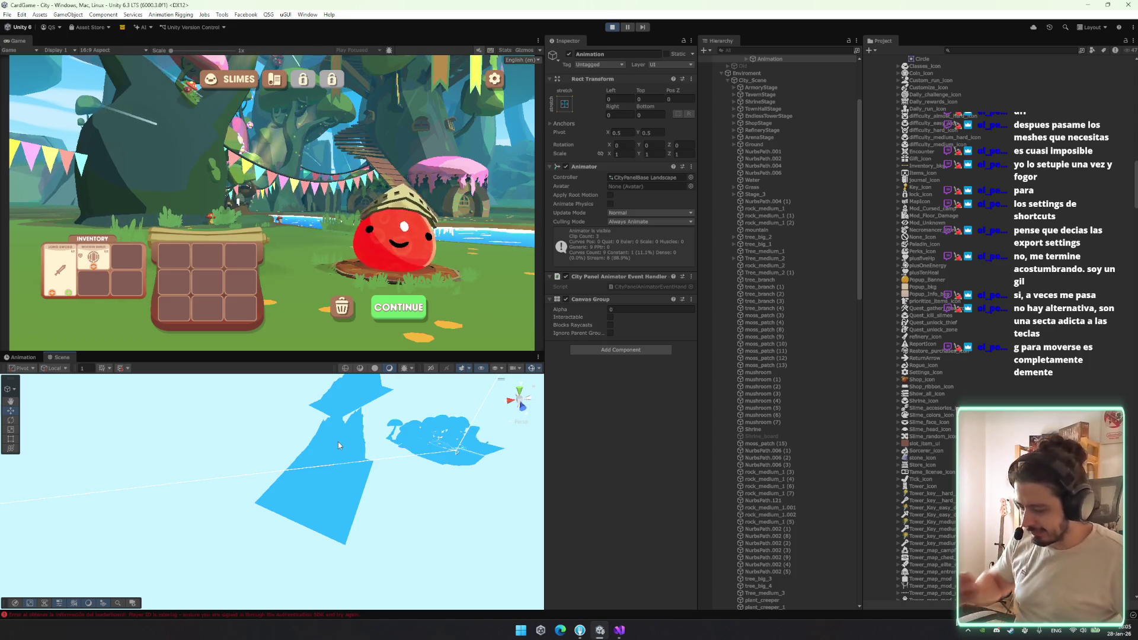
pyautogui.press('e')
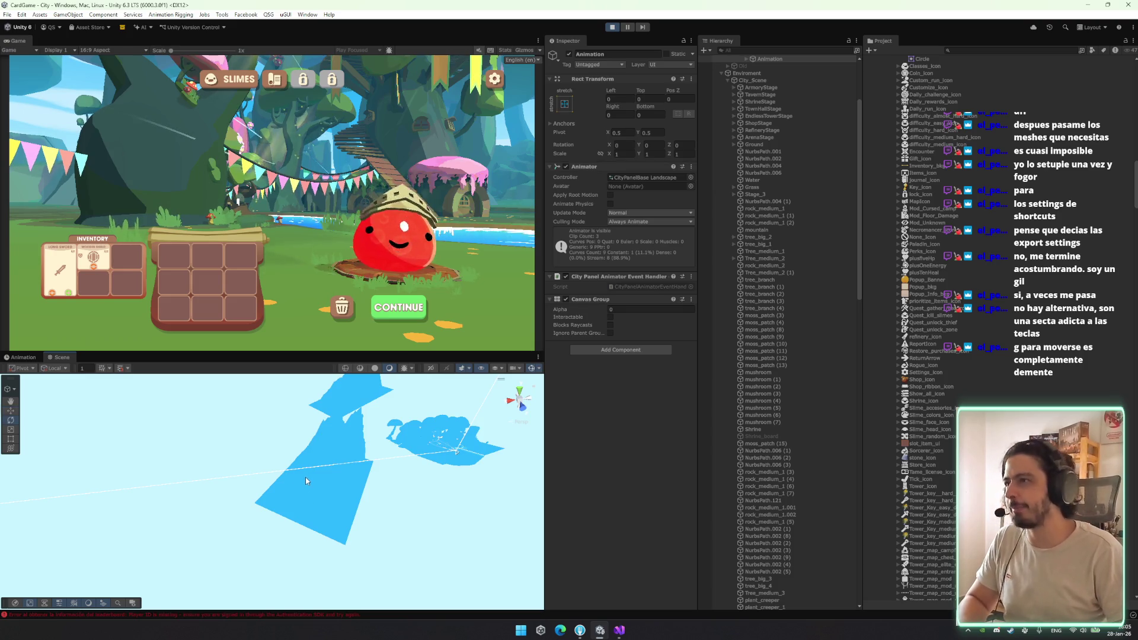